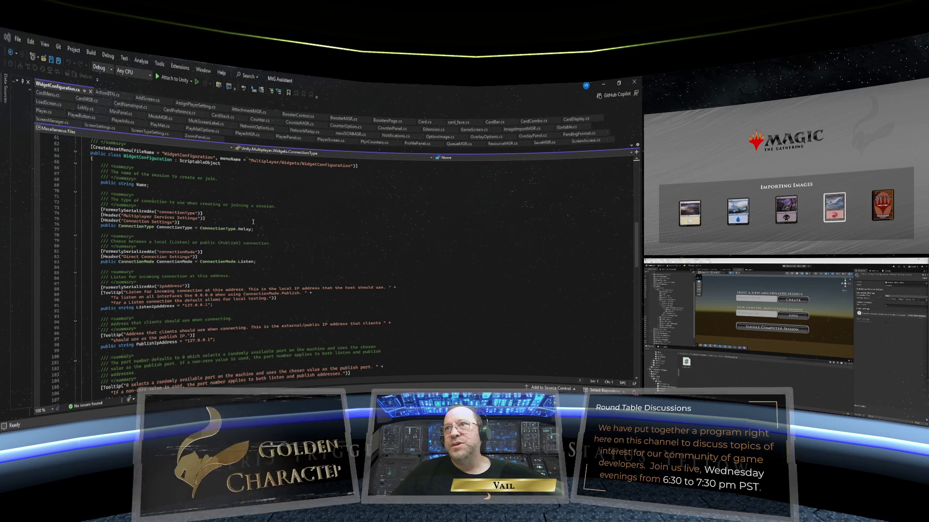
# - Scroll back and forth through the open source code to review it
pyautogui.scroll(9, 253, 222)
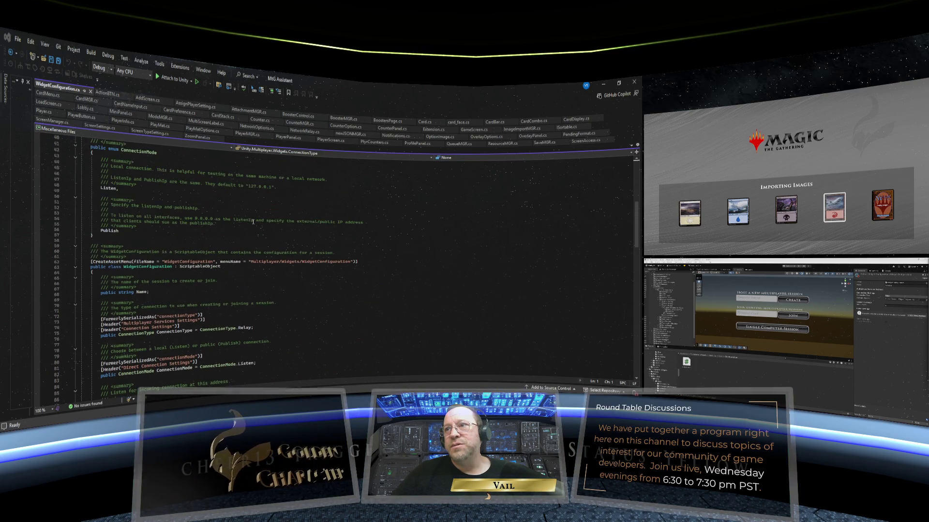
pyautogui.scroll(4, 253, 222)
pyautogui.scroll(7, 253, 222)
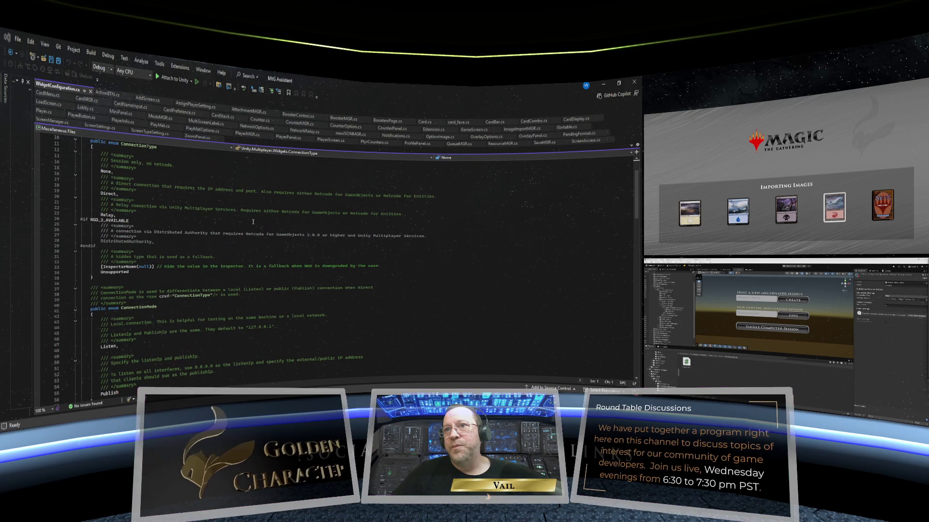
pyautogui.scroll(-11, 253, 222)
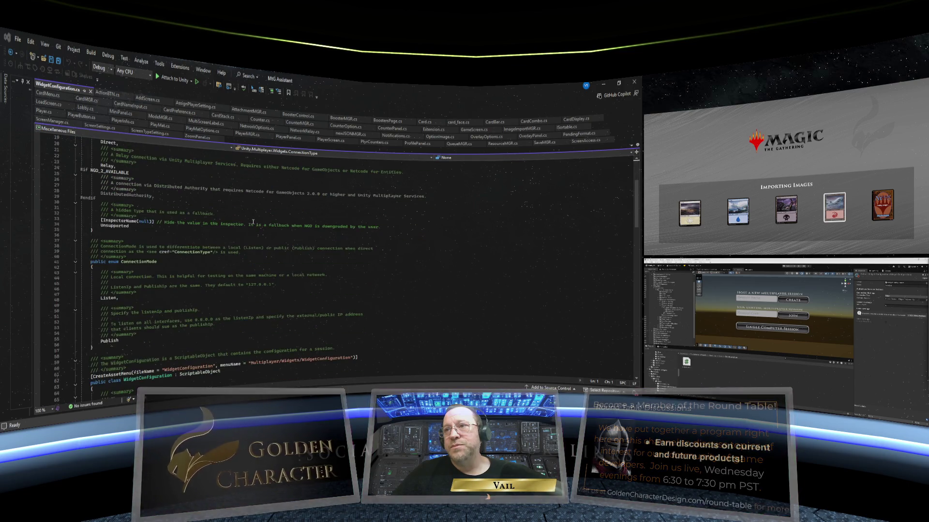
pyautogui.scroll(-6, 253, 222)
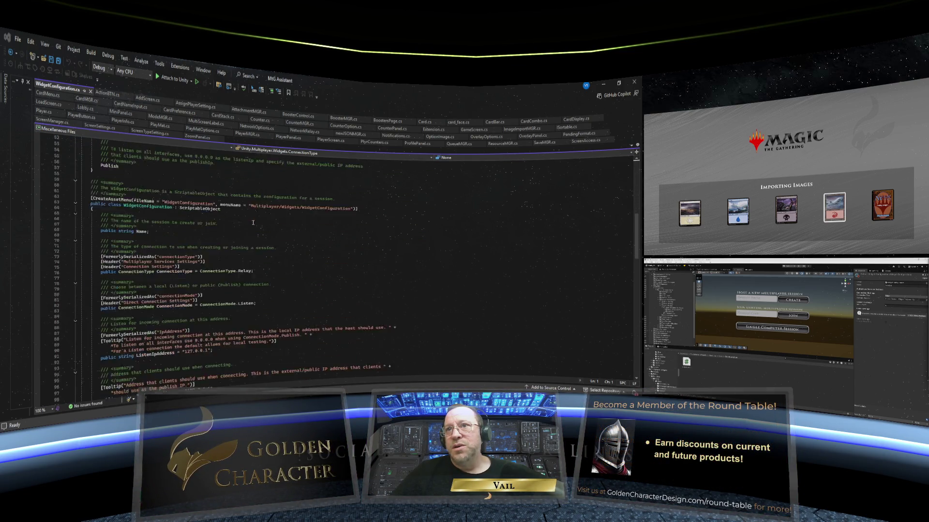
pyautogui.scroll(-2, 253, 222)
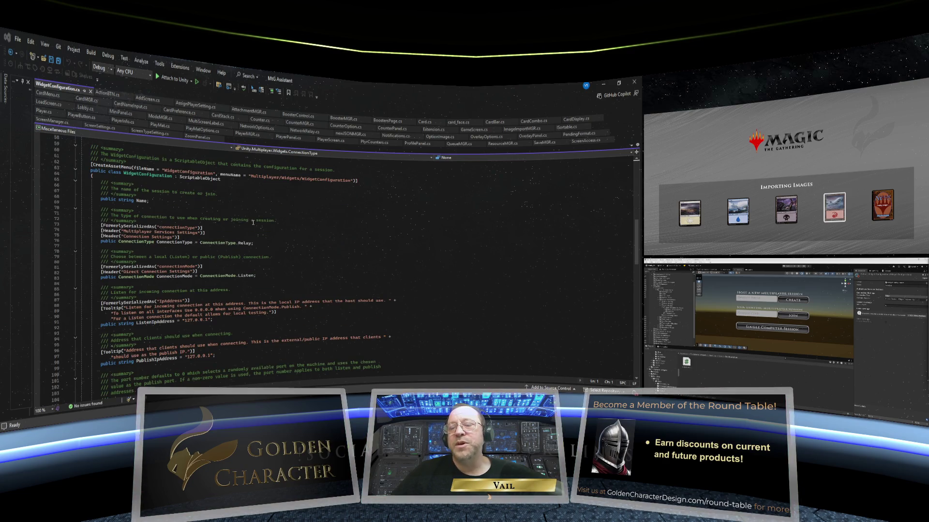
pyautogui.scroll(-2, 253, 222)
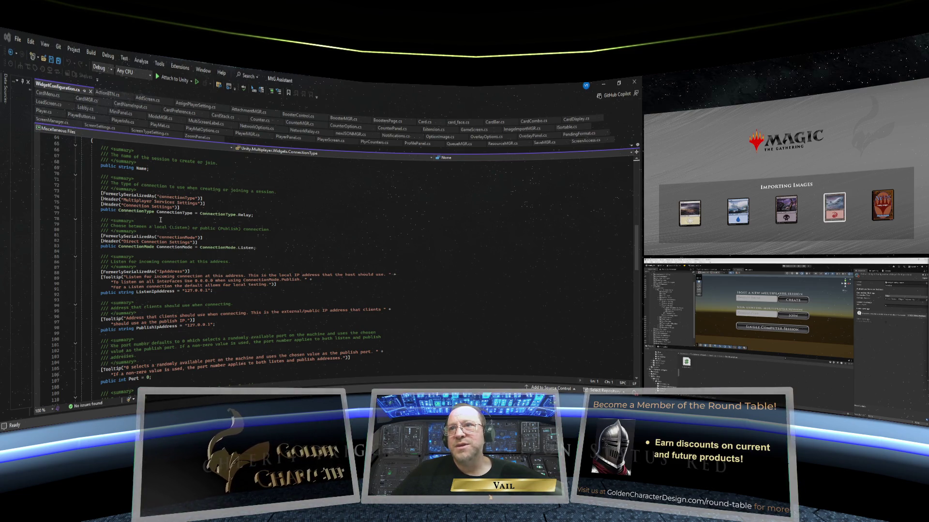
pyautogui.scroll(-1, 160, 220)
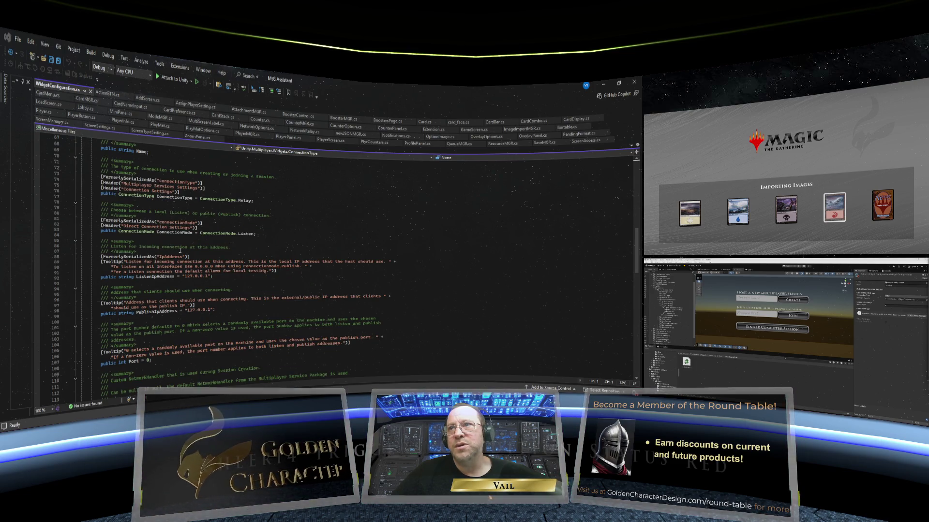
pyautogui.scroll(-2, 180, 250)
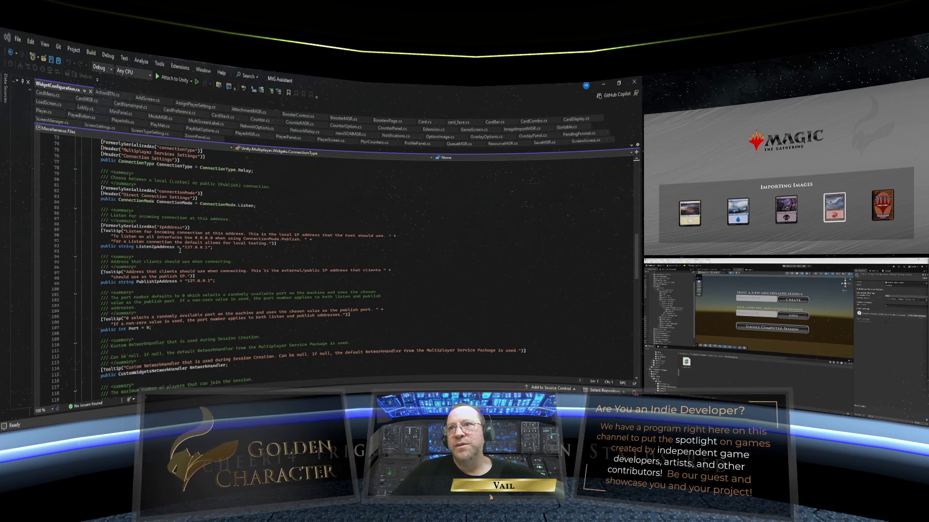
pyautogui.scroll(-1, 180, 250)
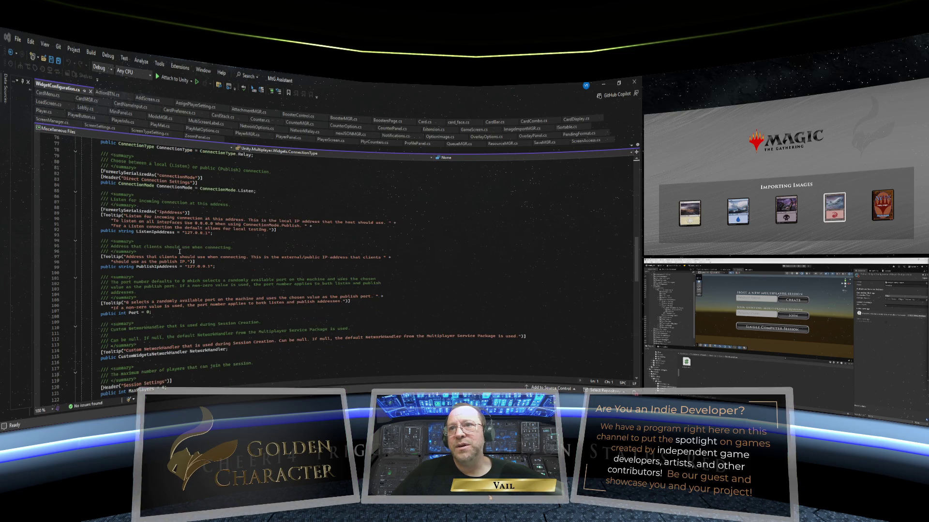
pyautogui.scroll(-2, 180, 251)
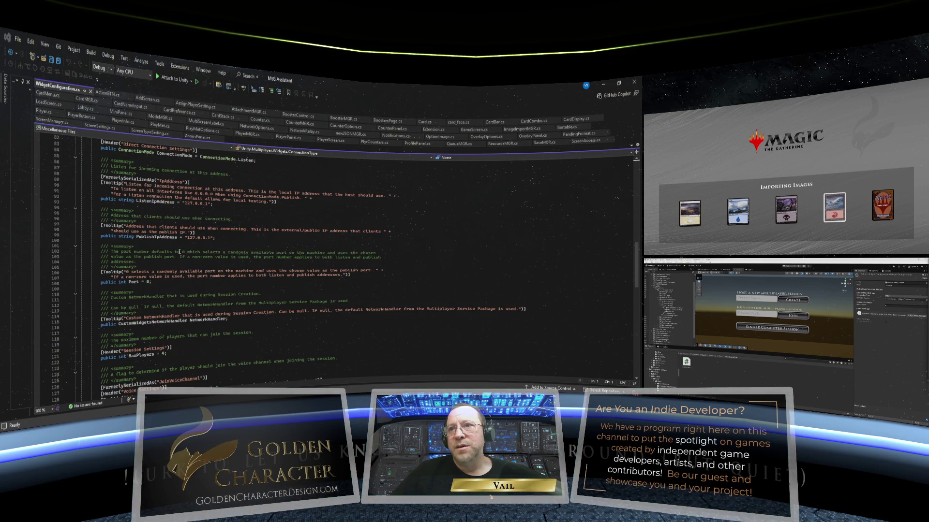
pyautogui.scroll(-2, 180, 252)
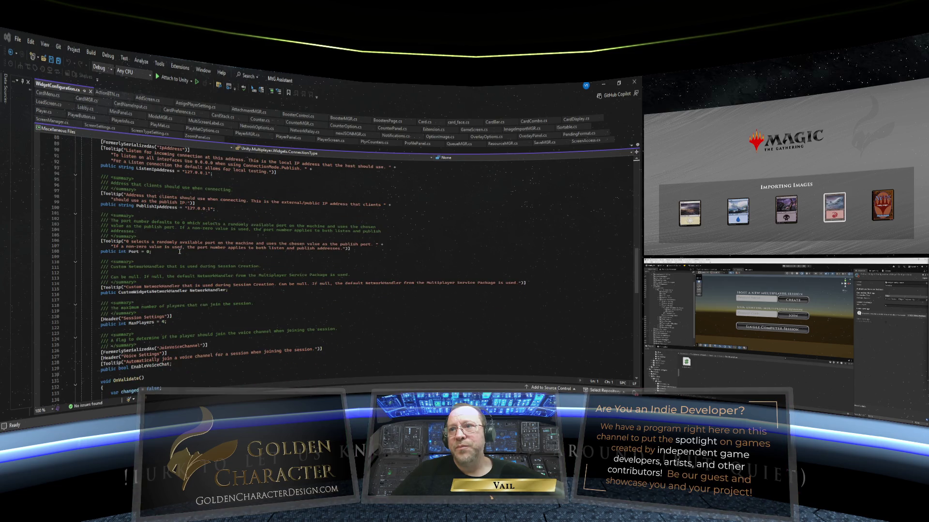
pyautogui.scroll(-9, 180, 251)
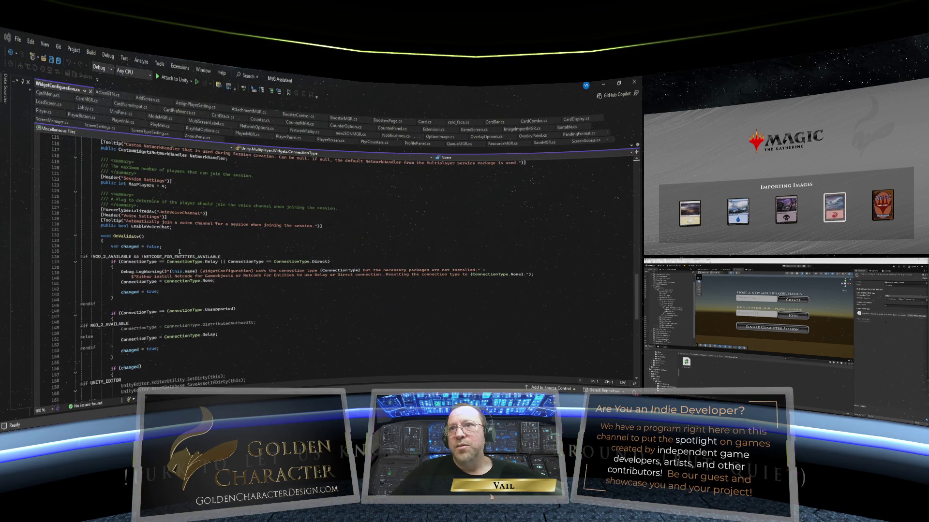
pyautogui.scroll(-4, 180, 252)
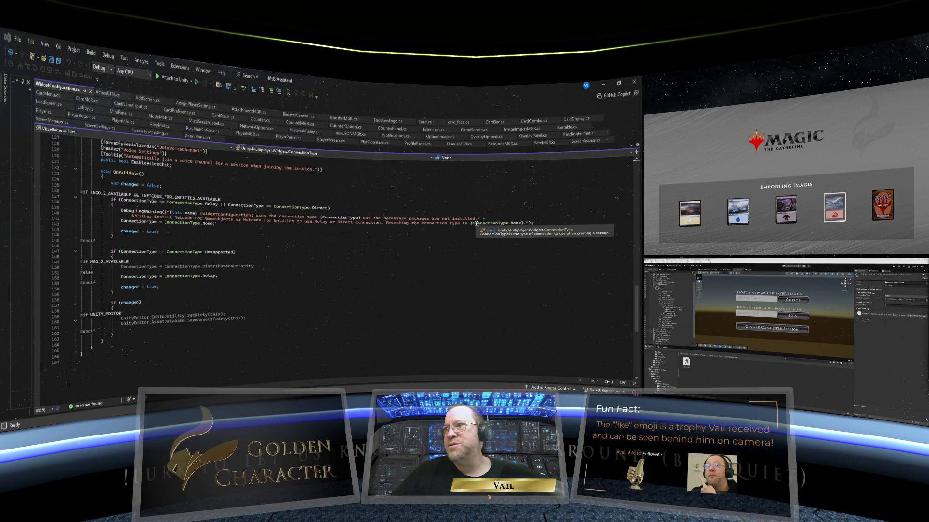
pyautogui.scroll(19, 207, 283)
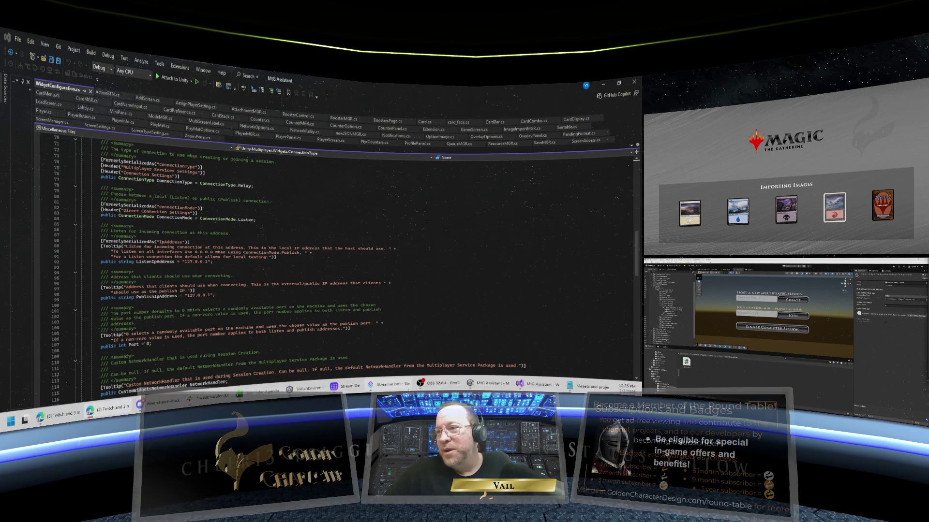
pyautogui.moveTo(603, 388)
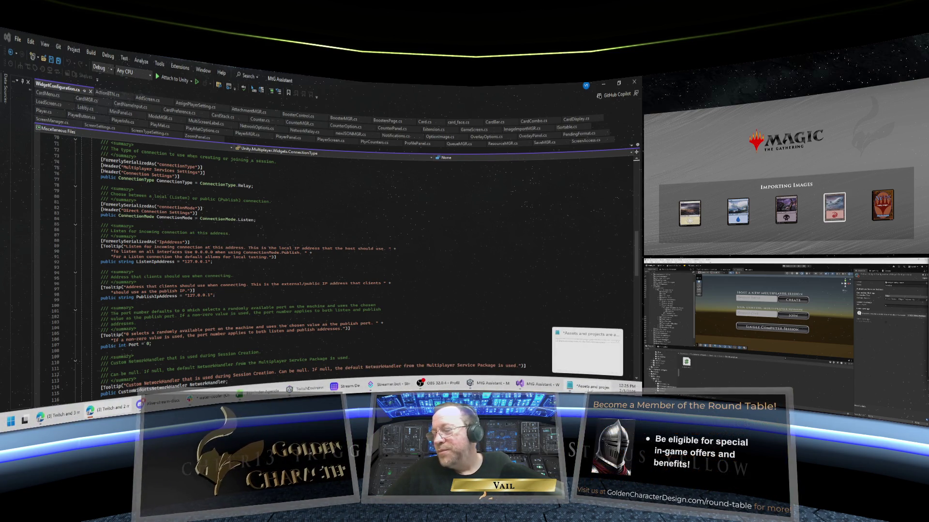
pyautogui.moveTo(524, 386)
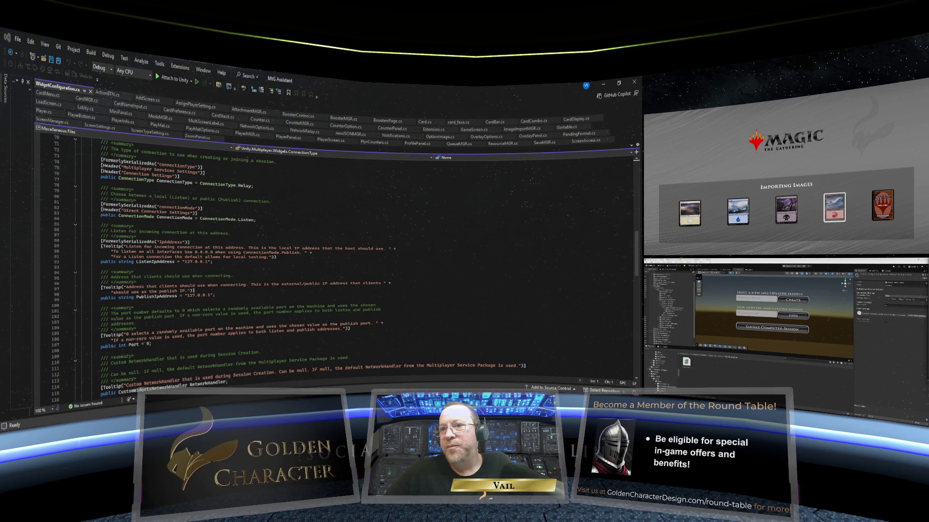
pyautogui.moveTo(305, 388)
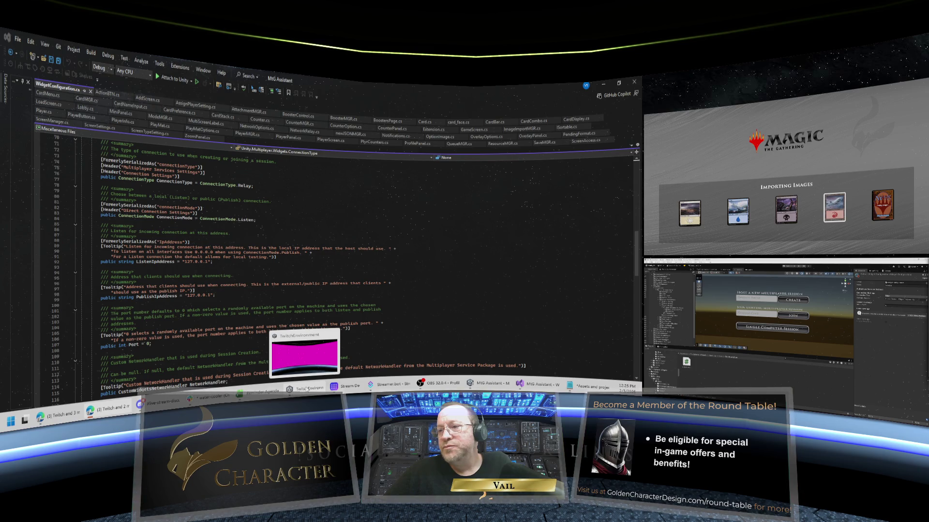
pyautogui.moveTo(493, 386)
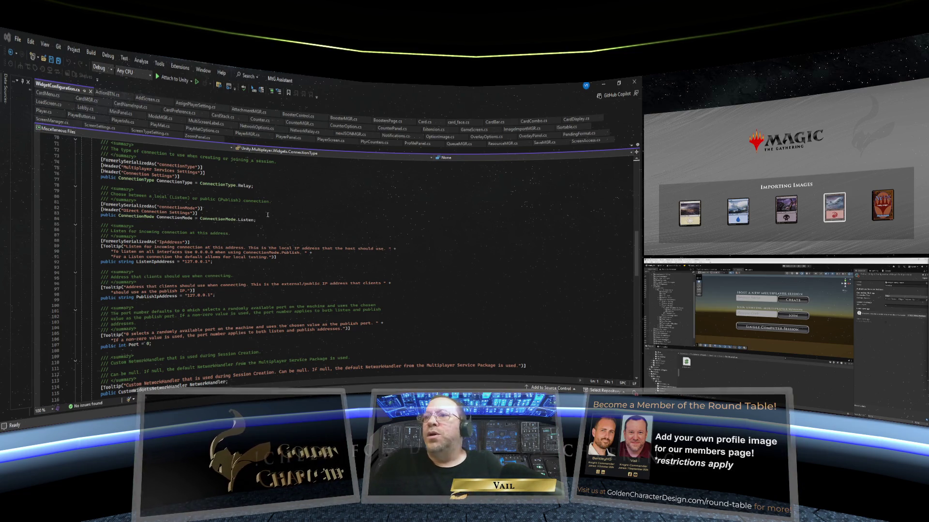
pyautogui.scroll(-11, 245, 200)
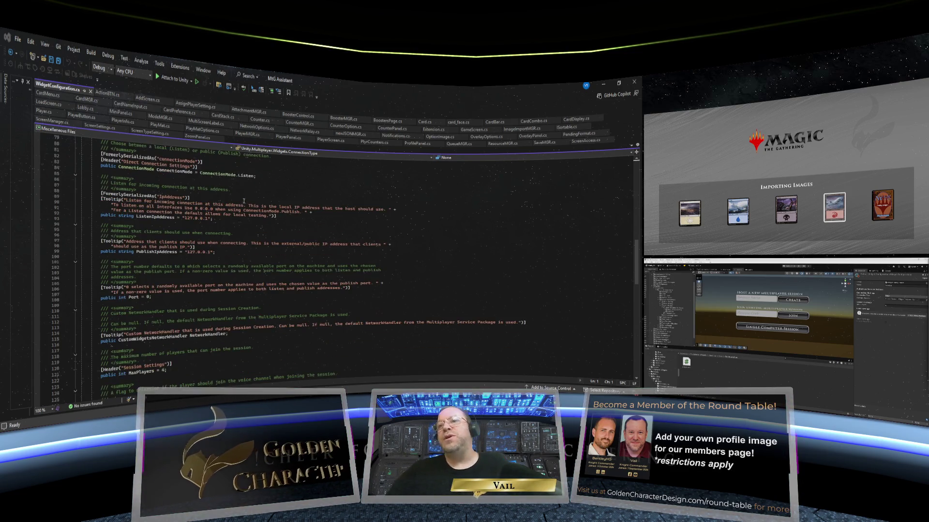
pyautogui.scroll(-7, 244, 201)
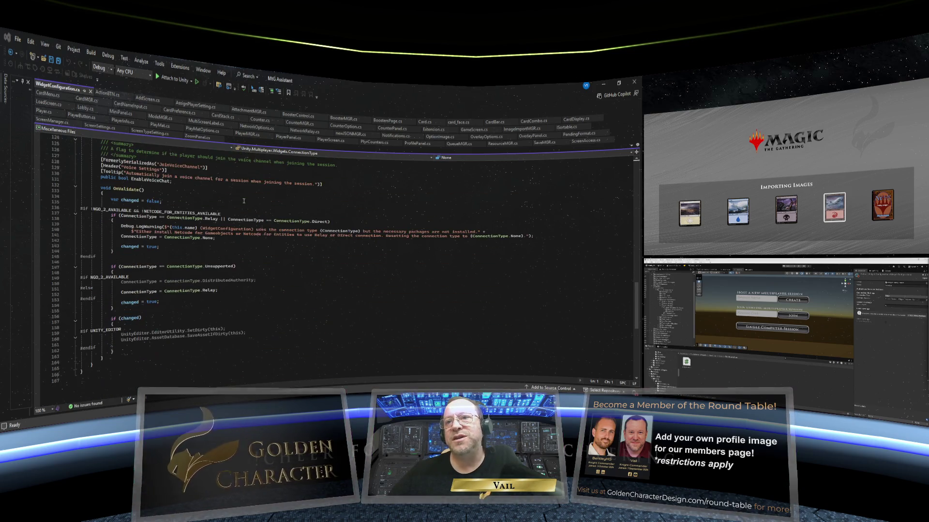
pyautogui.scroll(14, 244, 200)
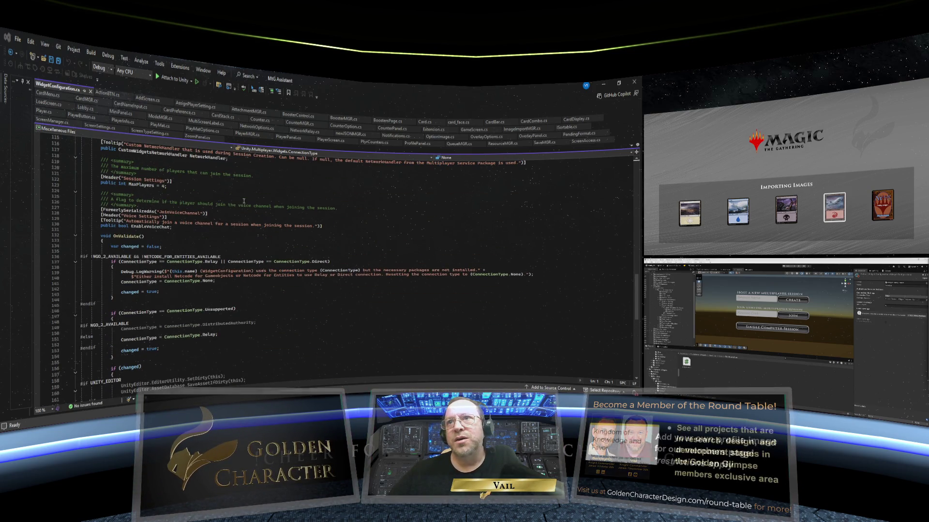
pyautogui.scroll(-10, 244, 201)
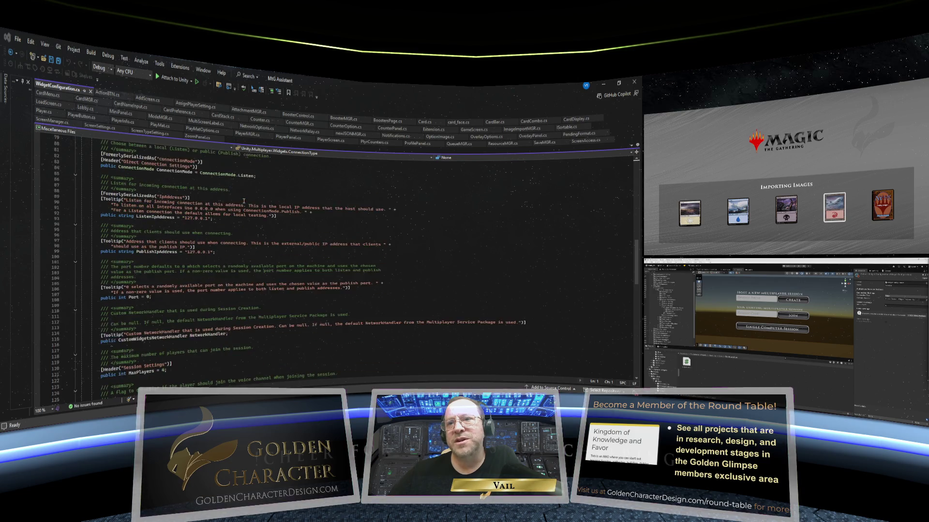
pyautogui.scroll(17, 244, 200)
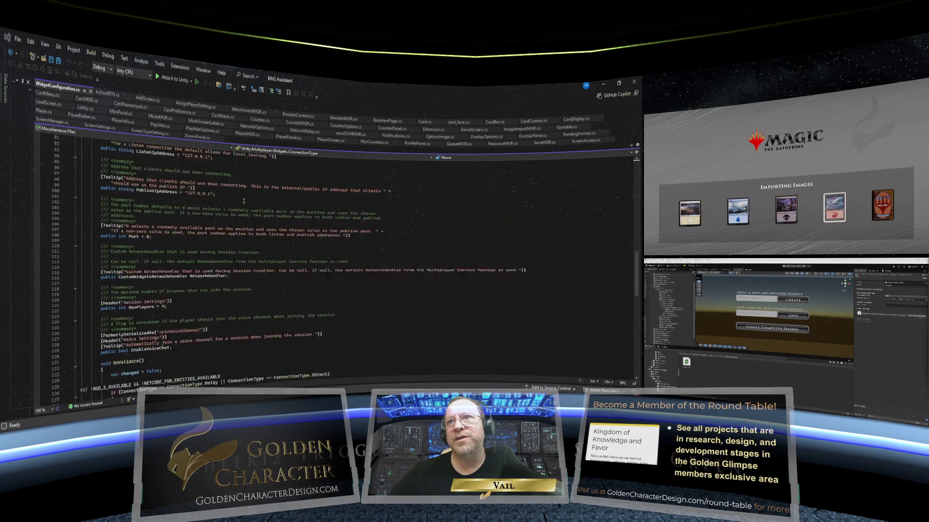
pyautogui.scroll(5, 244, 201)
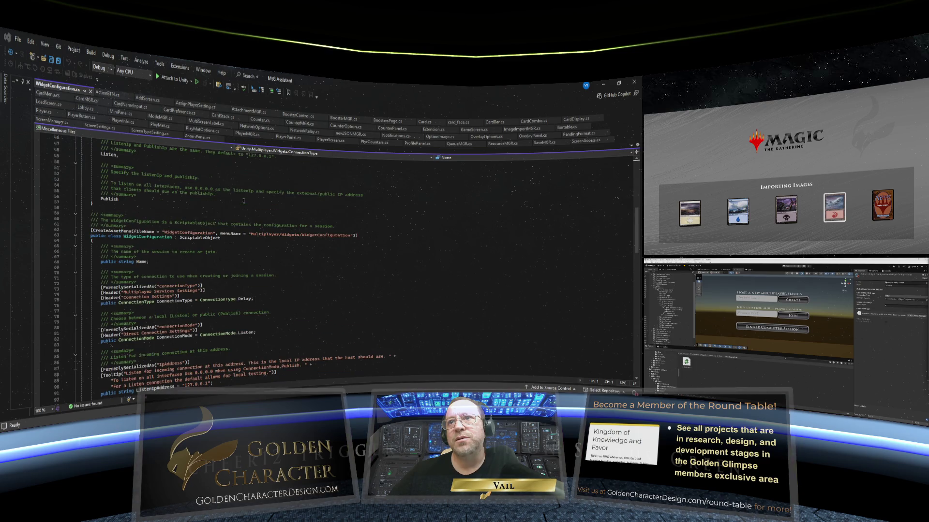
pyautogui.scroll(9, 243, 201)
pyautogui.scroll(6, 244, 201)
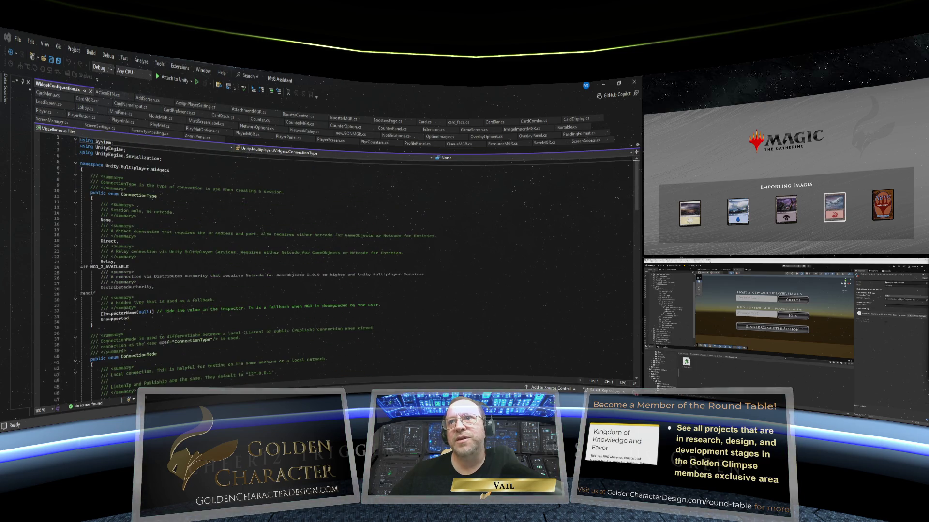
pyautogui.scroll(-14, 243, 201)
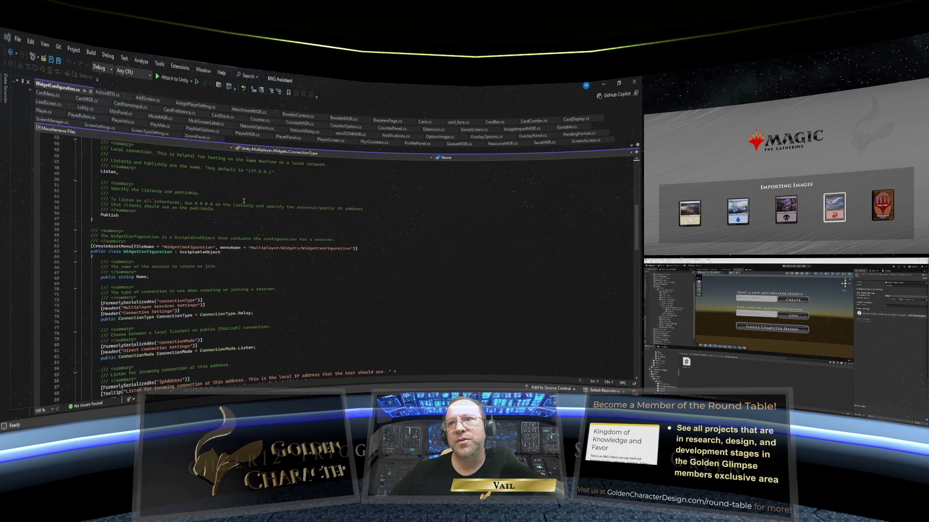
pyautogui.scroll(-2, 243, 200)
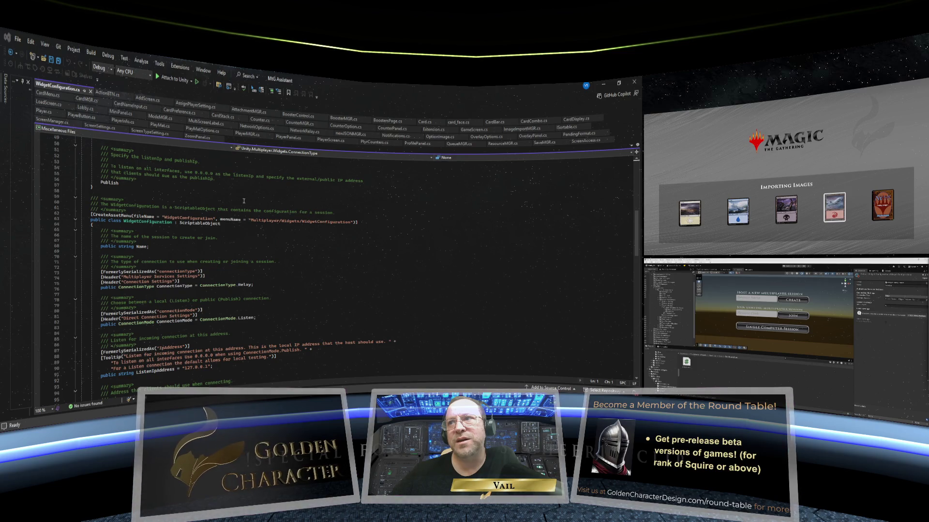
pyautogui.scroll(-4, 244, 201)
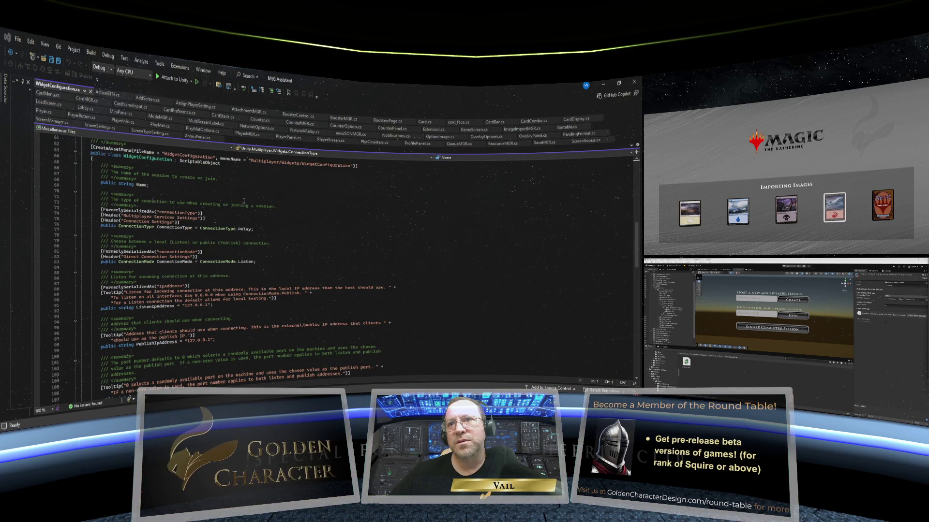
pyautogui.scroll(-10, 244, 200)
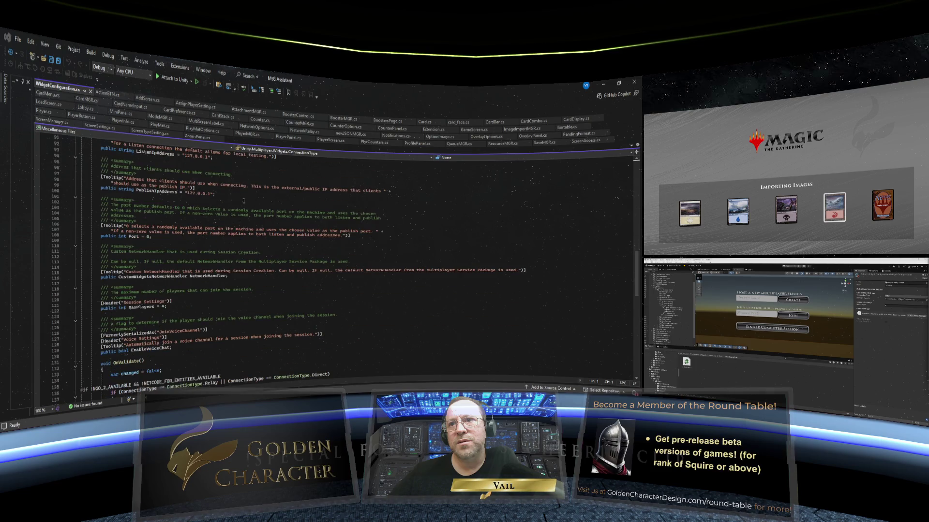
pyautogui.scroll(-5, 244, 201)
pyautogui.scroll(-4, 243, 200)
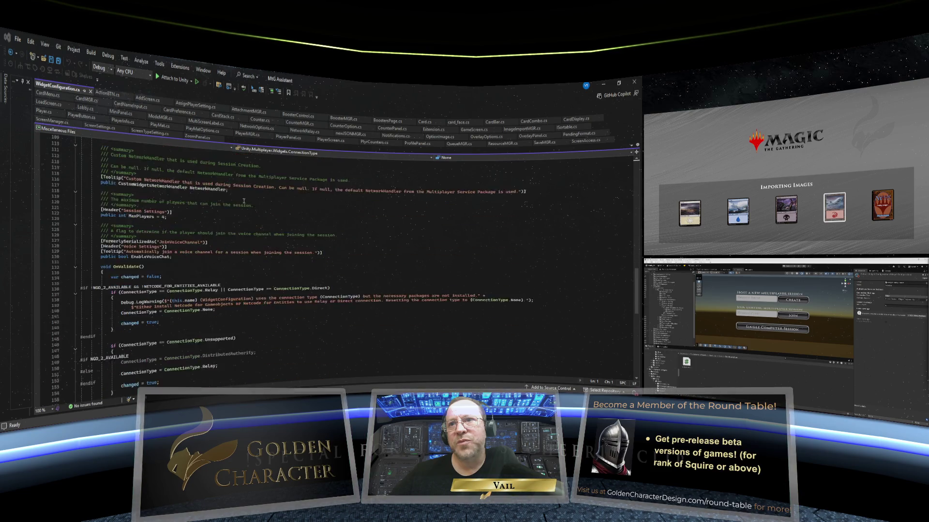
pyautogui.scroll(-1, 154, 225)
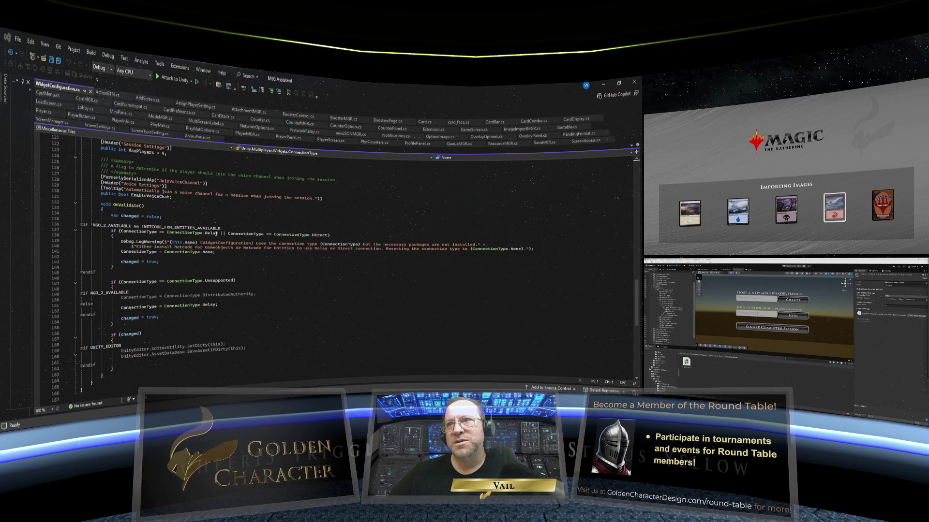
pyautogui.scroll(-1, 229, 232)
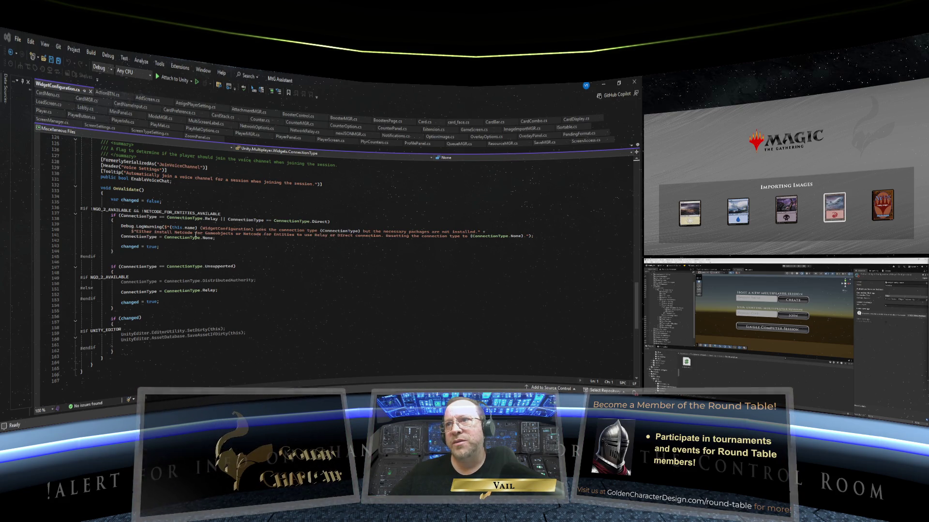
pyautogui.moveTo(216, 243)
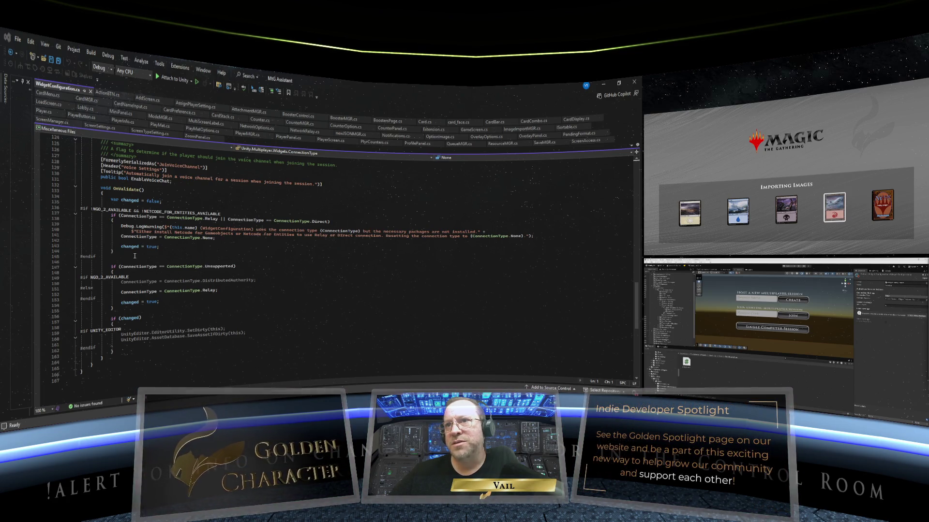
pyautogui.scroll(-1, 138, 255)
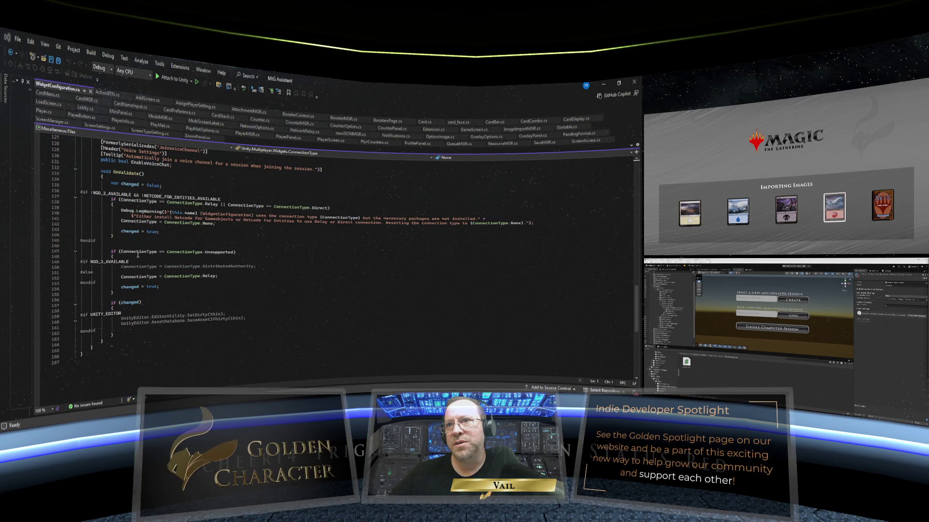
pyautogui.scroll(-2, 138, 255)
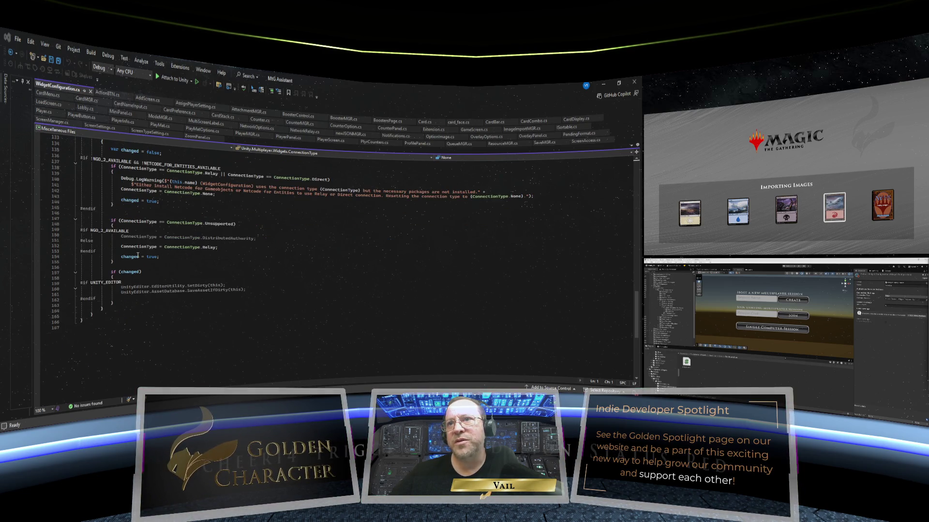
pyautogui.scroll(-1, 138, 255)
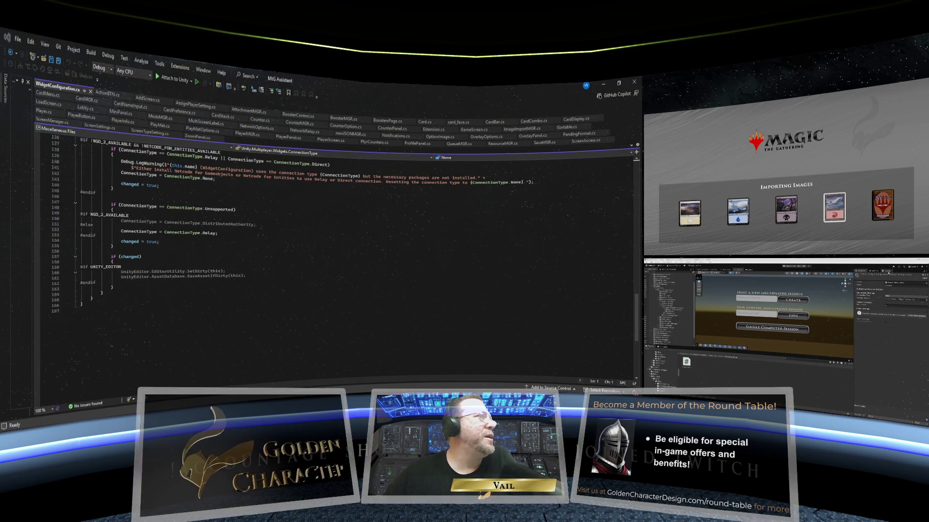
pyautogui.click(888, 273)
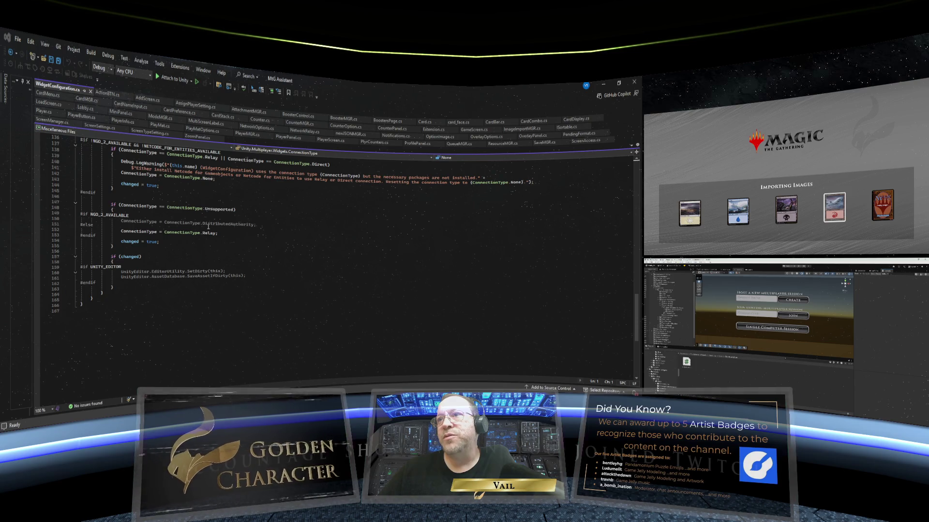
pyautogui.scroll(1, 209, 227)
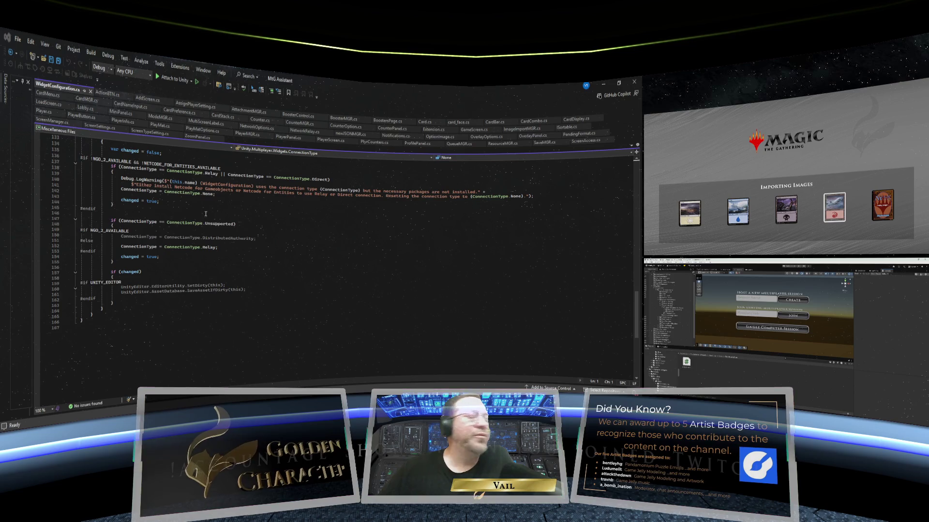
pyautogui.scroll(16, 232, 227)
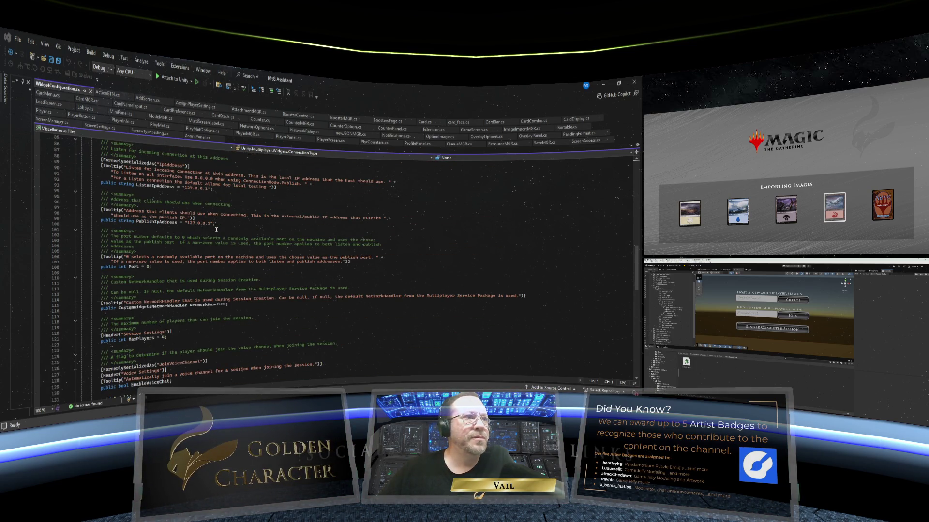
pyautogui.scroll(20, 216, 229)
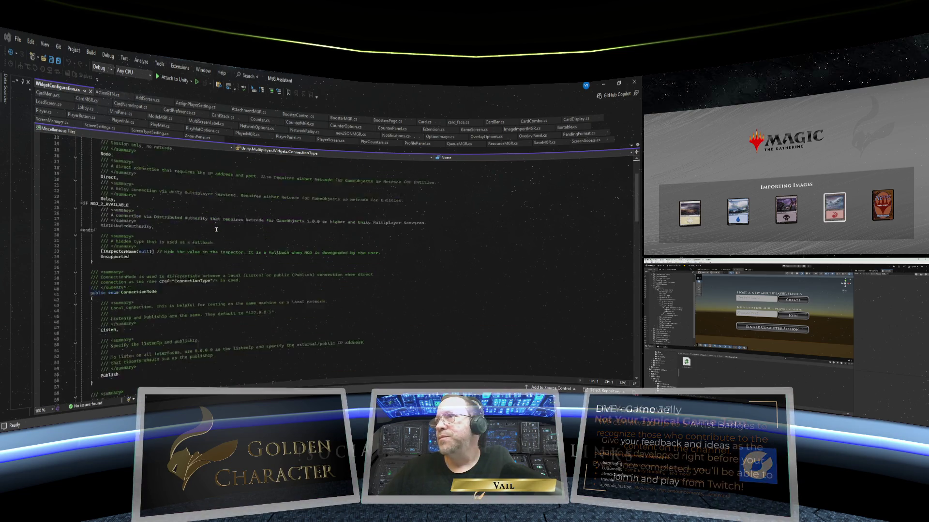
pyautogui.scroll(-20, 216, 229)
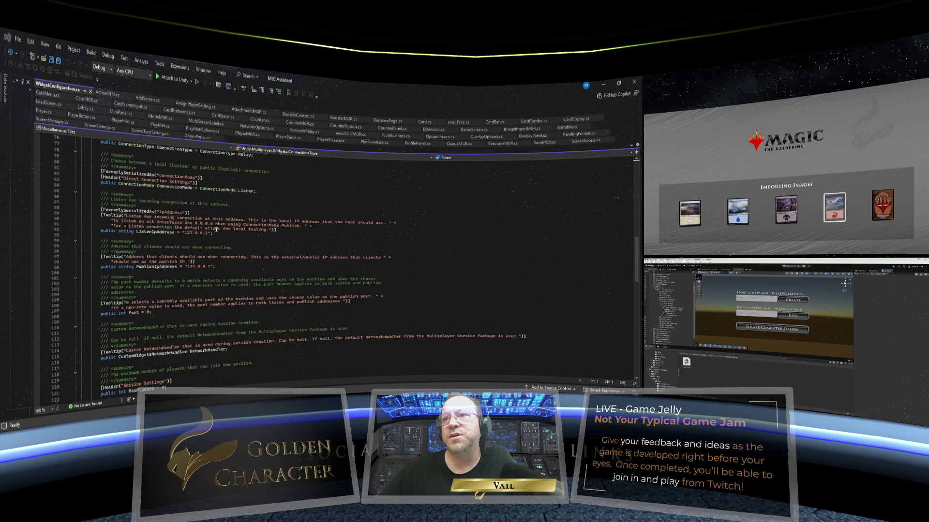
pyautogui.scroll(-20, 216, 229)
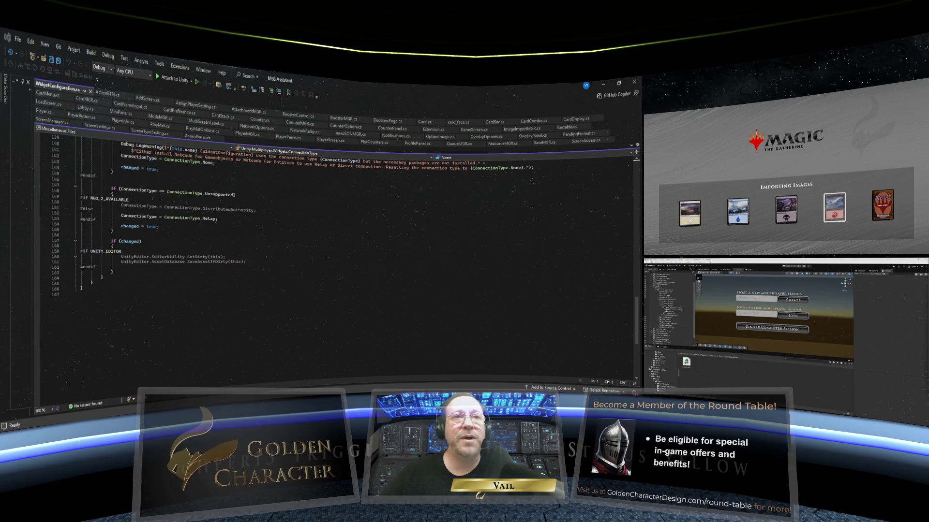
pyautogui.scroll(20, 210, 196)
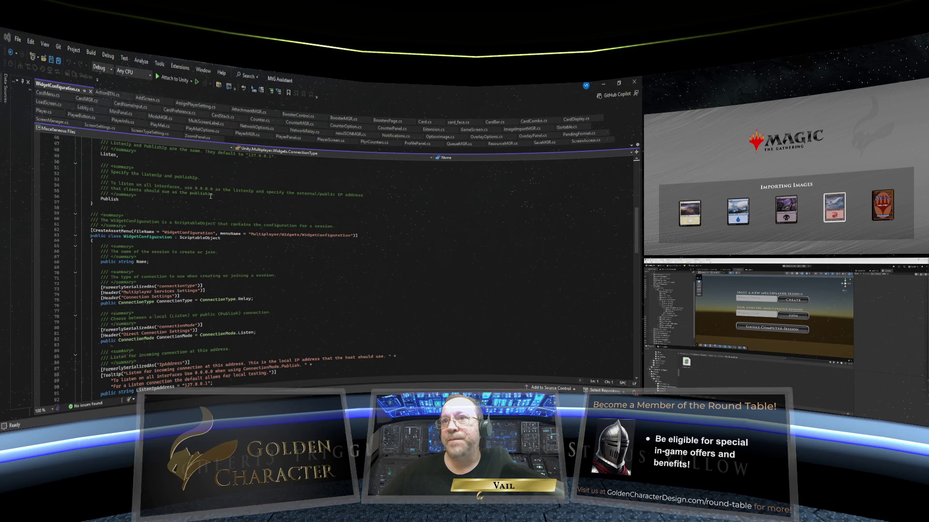
pyautogui.scroll(-3, 211, 195)
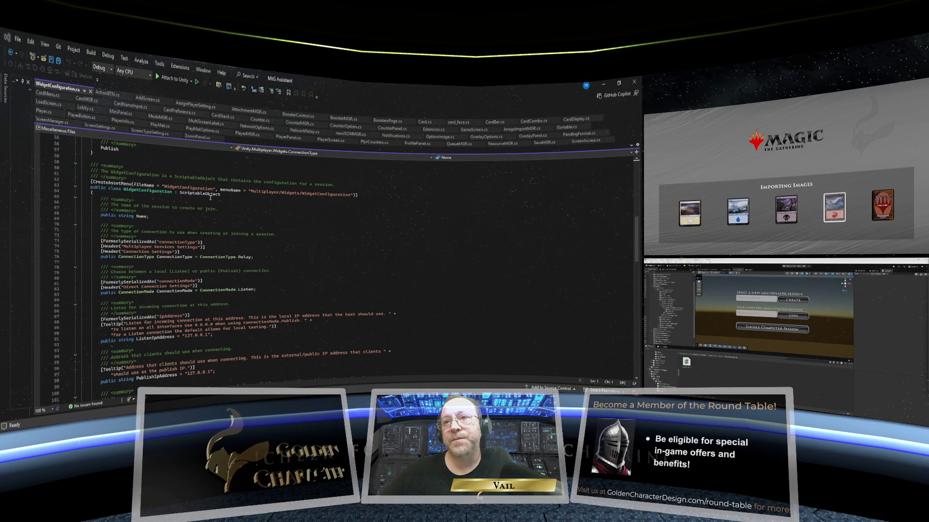
pyautogui.scroll(-4, 211, 197)
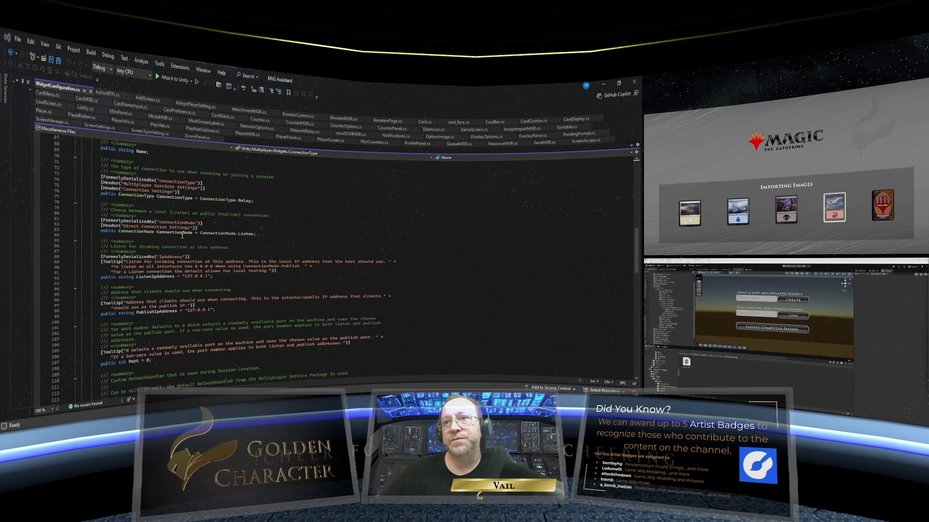
pyautogui.scroll(-3, 183, 236)
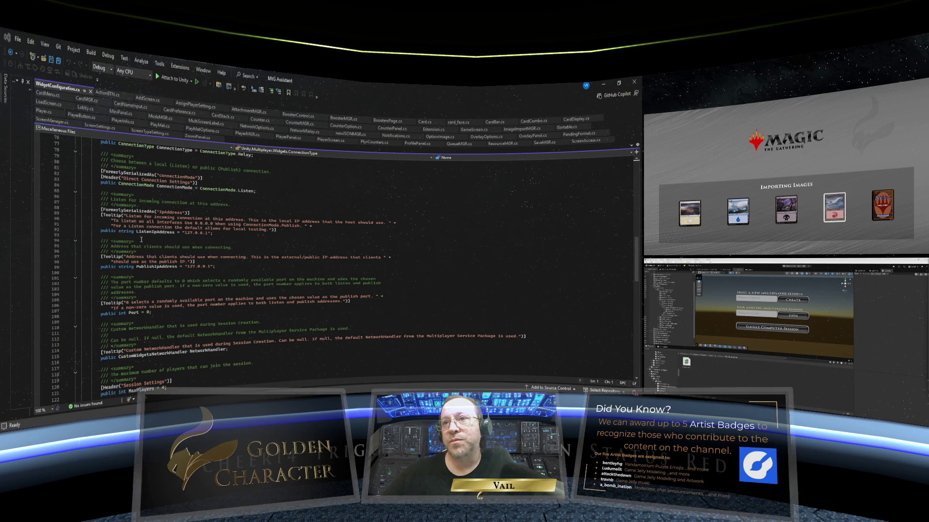
pyautogui.scroll(-2, 141, 258)
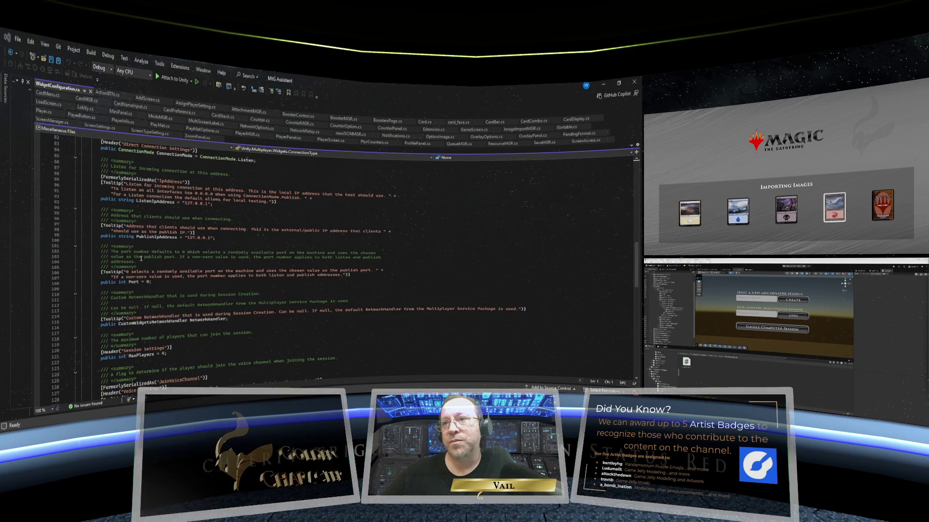
pyautogui.scroll(-2, 141, 258)
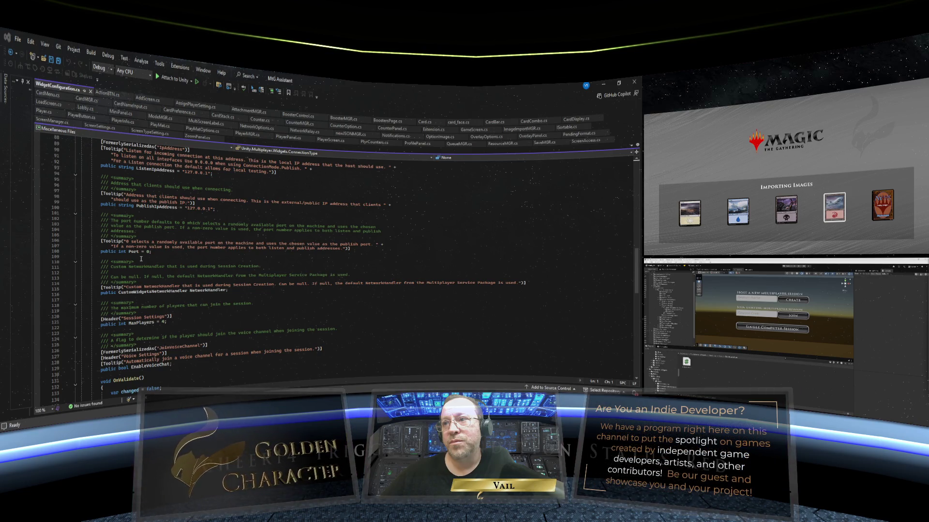
pyautogui.scroll(10, 141, 259)
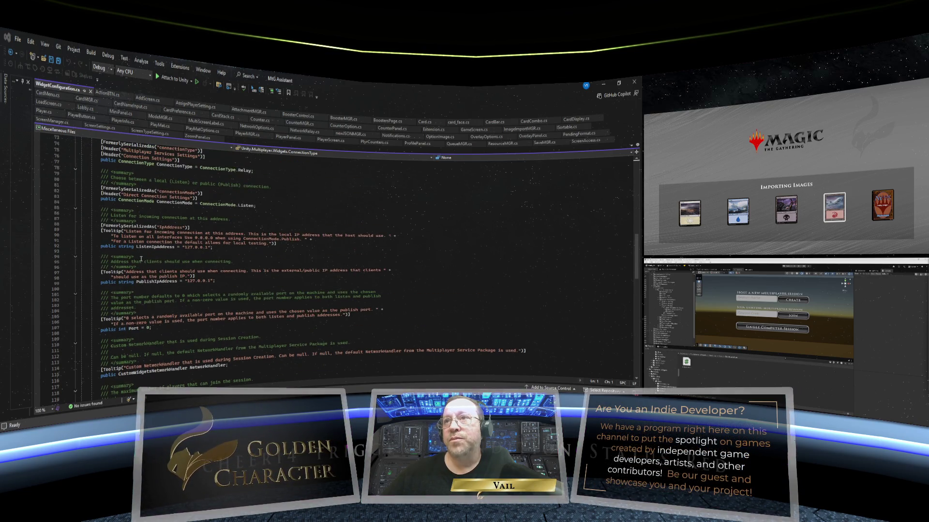
pyautogui.scroll(19, 135, 208)
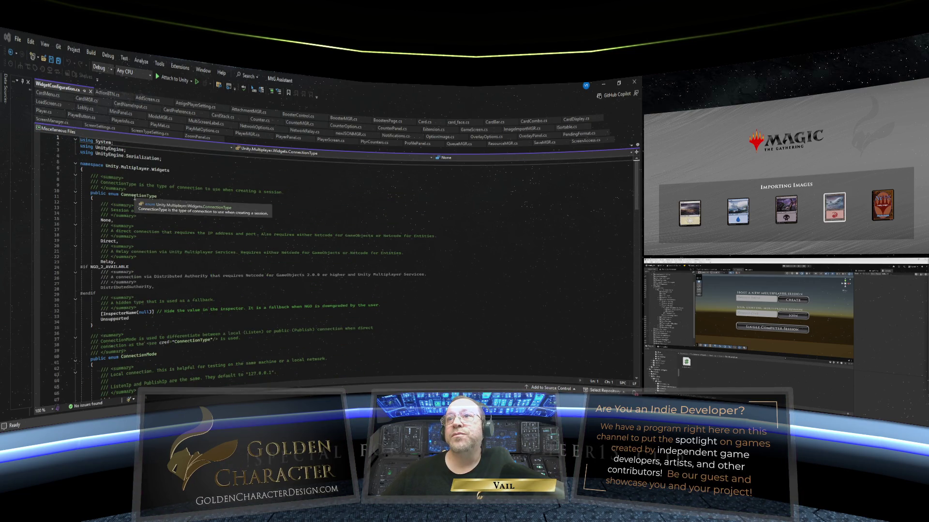
pyautogui.scroll(-19, 135, 198)
pyautogui.scroll(-20, 135, 198)
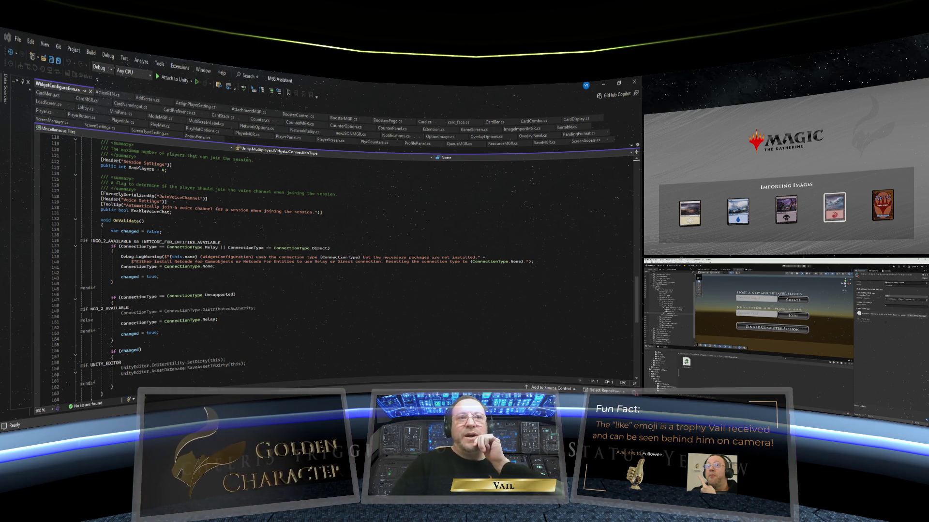
# - Bring Unity forward, enlarge the Scene view, and switch to the Game view
pyautogui.hotkey('alt', 'Tab')
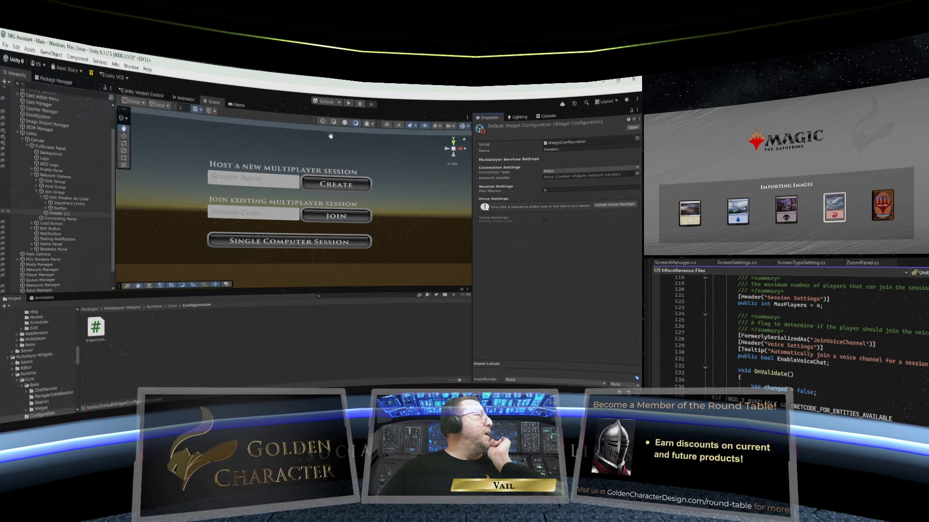
pyautogui.rightClick(212, 105)
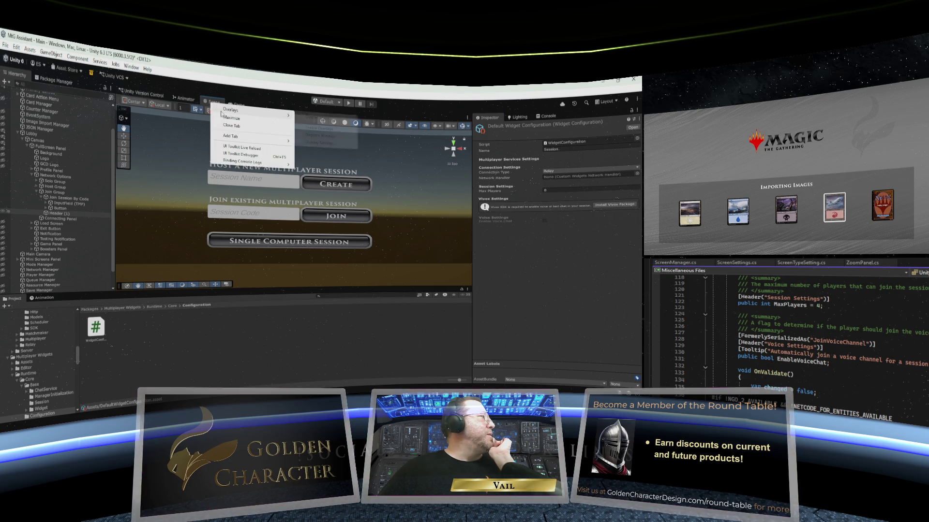
pyautogui.click(213, 106)
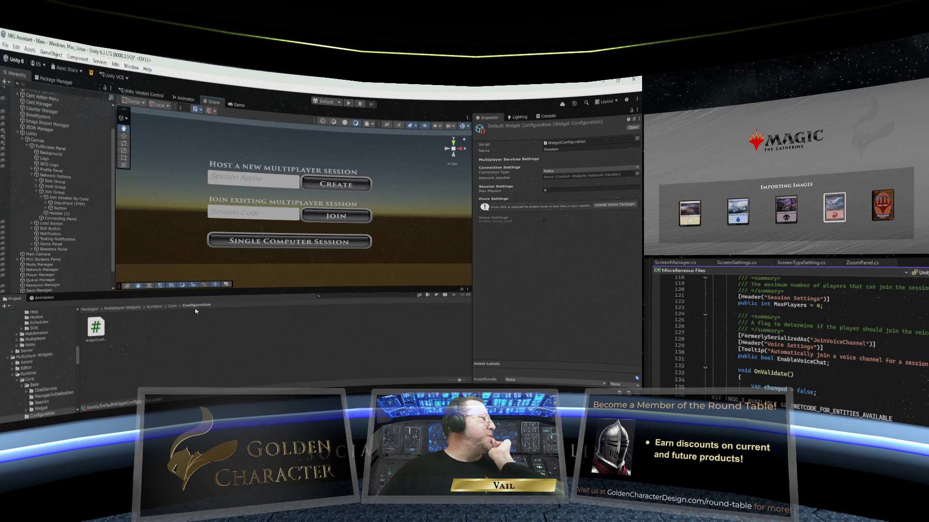
pyautogui.moveTo(203, 292)
pyautogui.mouseDown()
pyautogui.moveTo(202, 350)
pyautogui.moveTo(202, 337)
pyautogui.mouseUp()
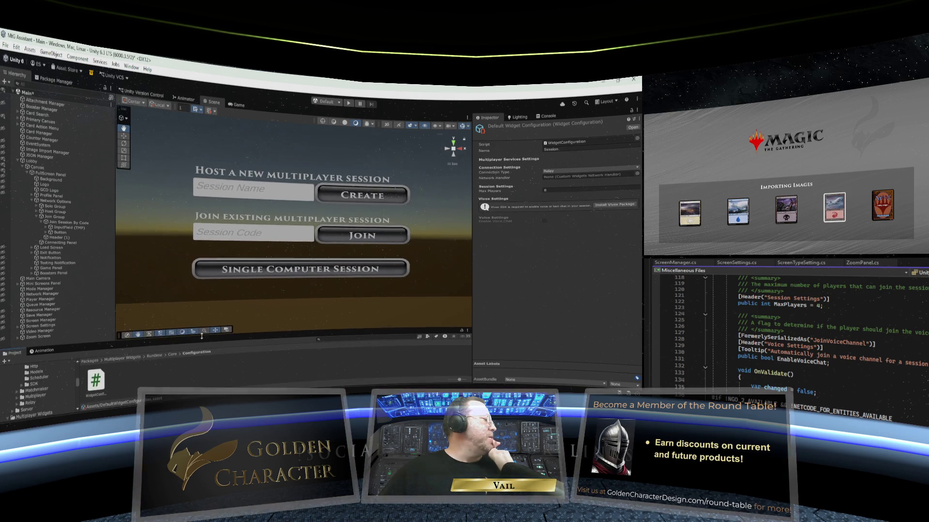
pyautogui.moveTo(111, 253); pyautogui.dragTo(89, 252)
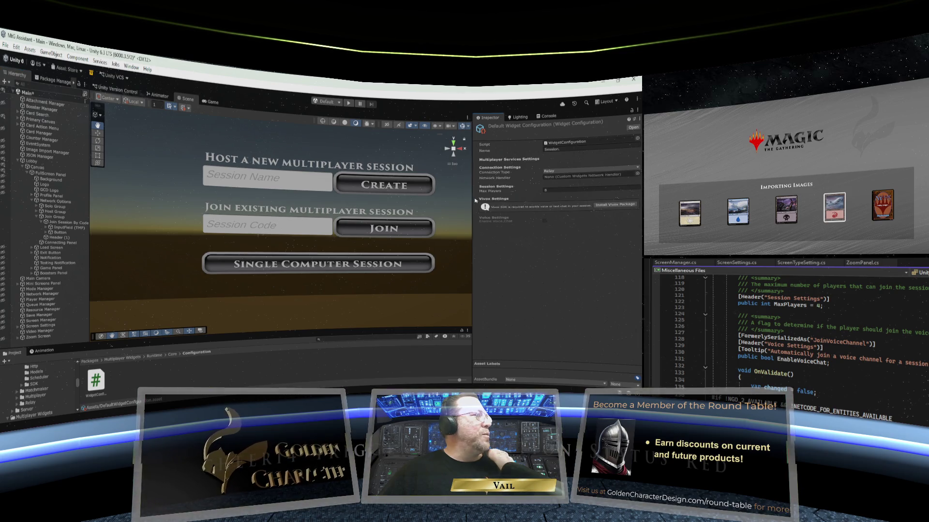
pyautogui.moveTo(472, 200); pyautogui.dragTo(484, 198)
pyautogui.scroll(-2, 349, 202)
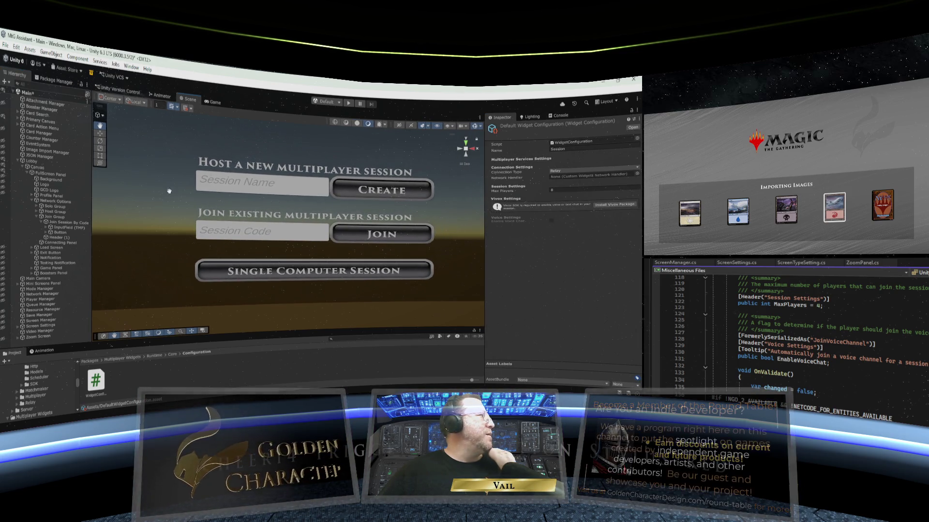
pyautogui.click(214, 103)
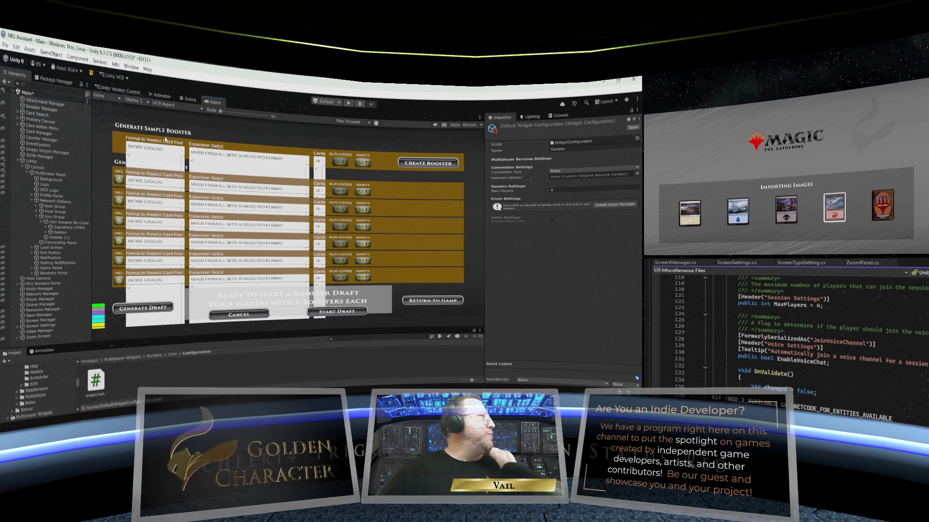
# - Enter Play mode and load the card catalog from the welcome screen
pyautogui.click(348, 104)
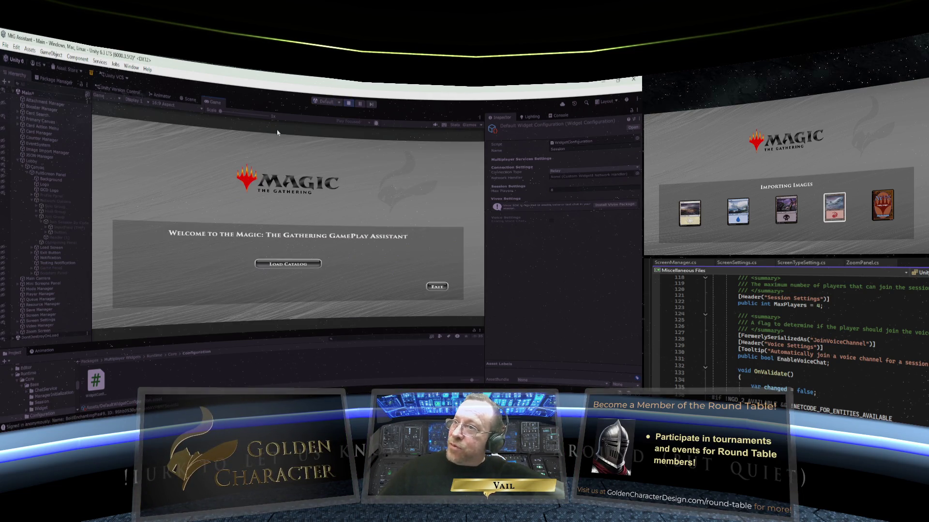
pyautogui.click(306, 263)
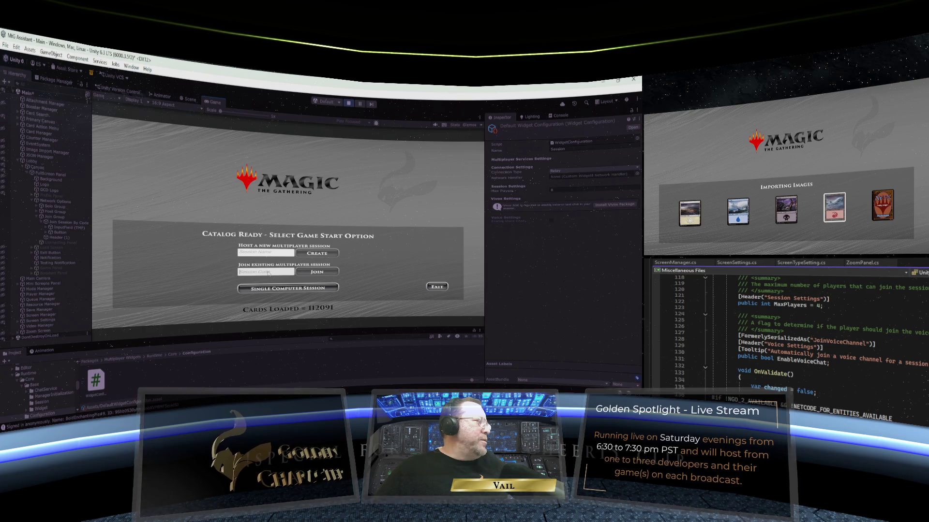
# - Try joining with session code 'wer', then inspect the SessionException stack trace in the Console
pyautogui.write('wery')
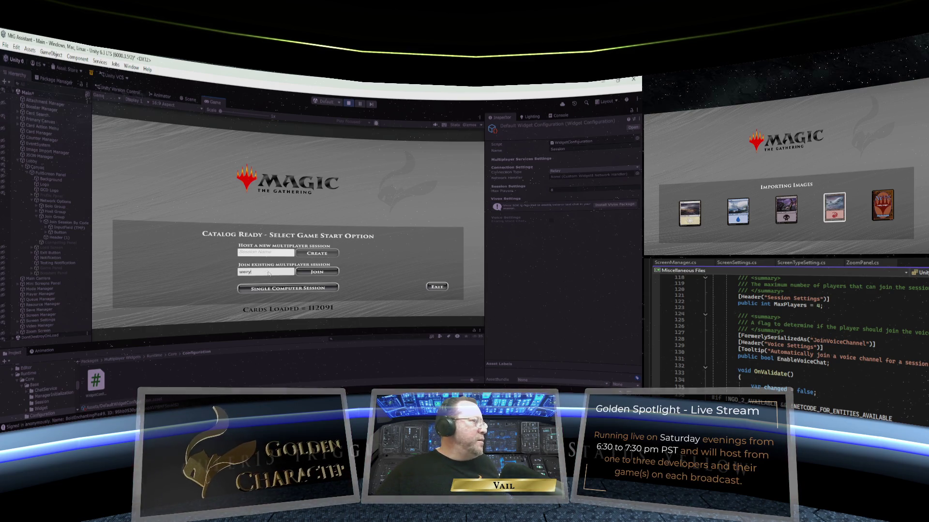
pyautogui.click(317, 275)
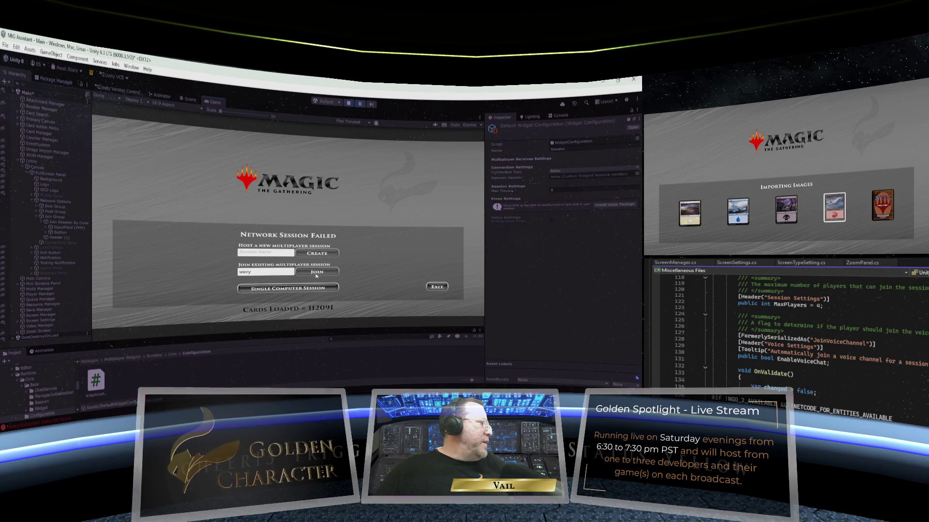
pyautogui.click(561, 116)
pyautogui.click(541, 170)
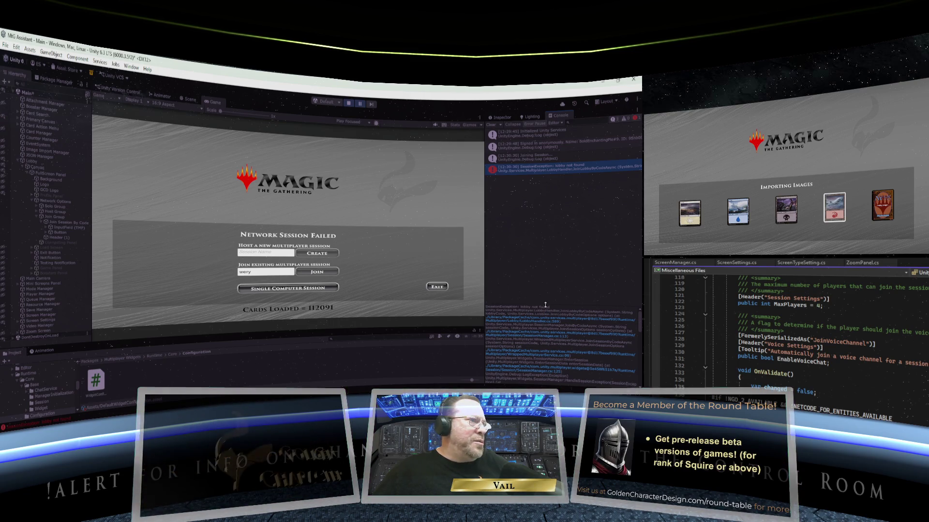
pyautogui.moveTo(545, 305); pyautogui.dragTo(544, 219)
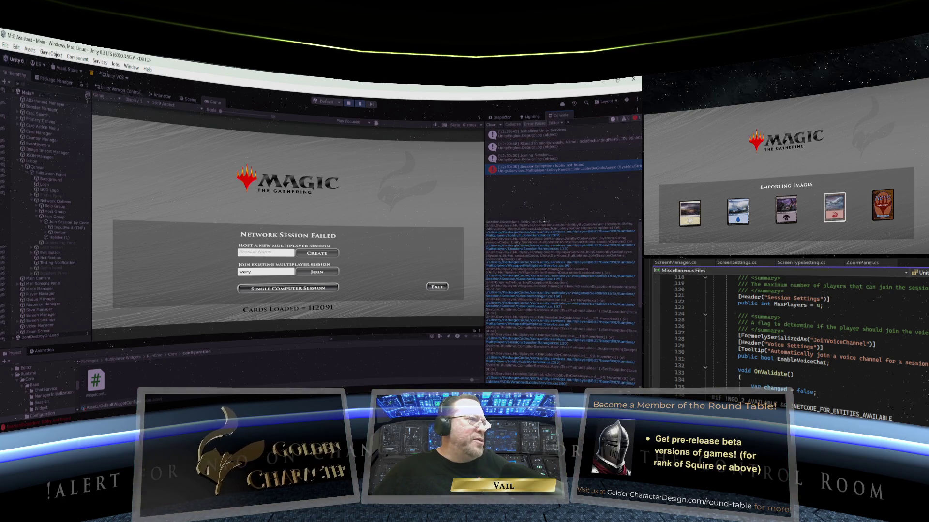
pyautogui.click(522, 238)
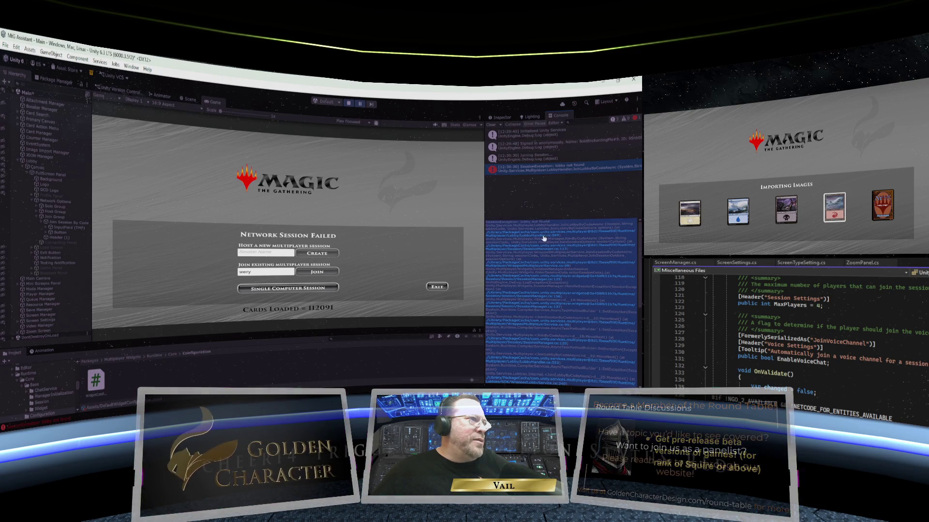
pyautogui.click(541, 238)
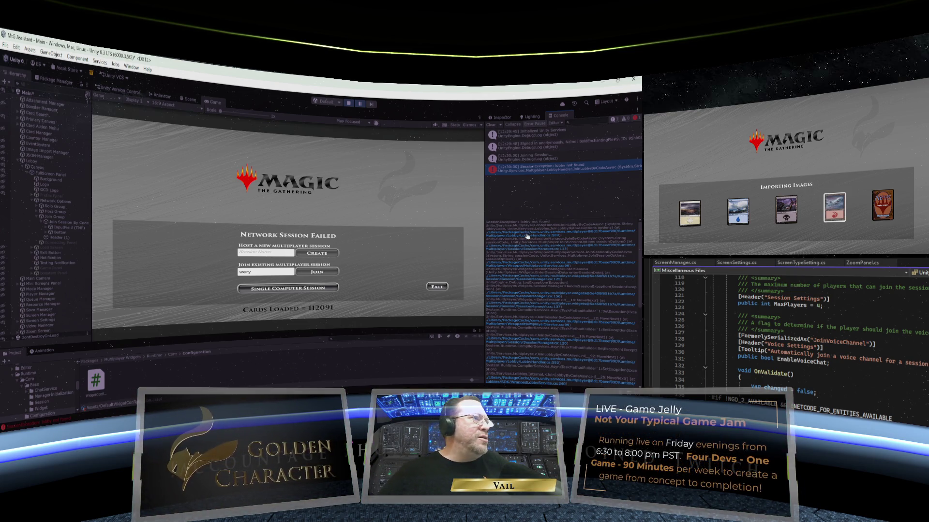
# - Open the failing JoinLobbyByCodeAsync code and scroll from the file's top down to its catch block
pyautogui.click(553, 236)
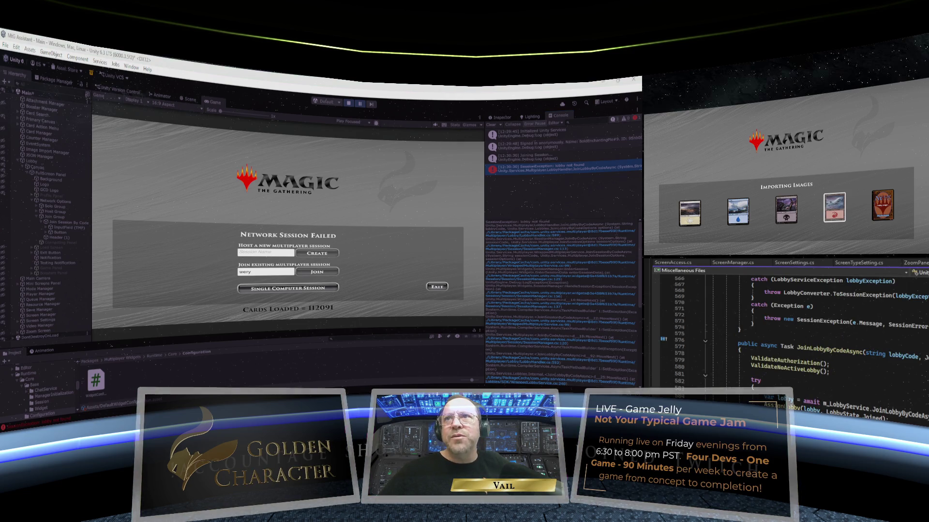
pyautogui.scroll(20, 788, 294)
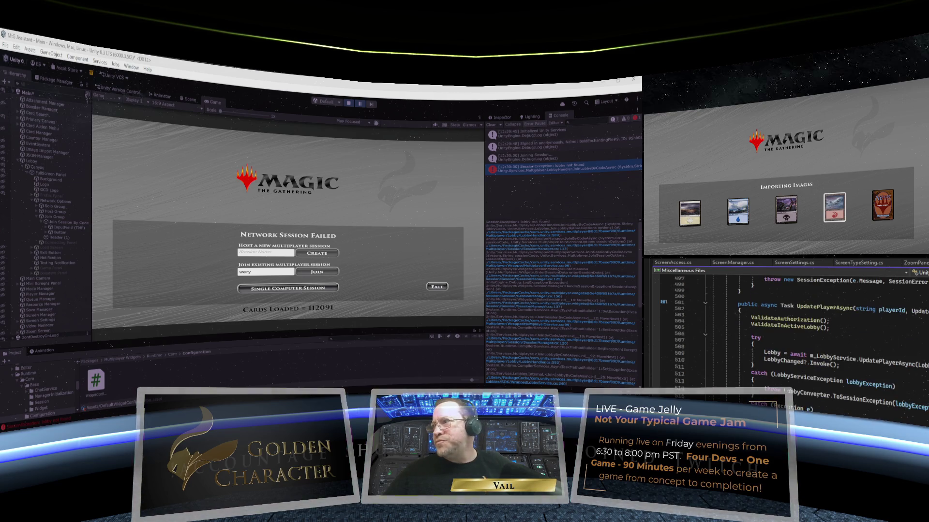
pyautogui.hotkey('ctrl', 'Home')
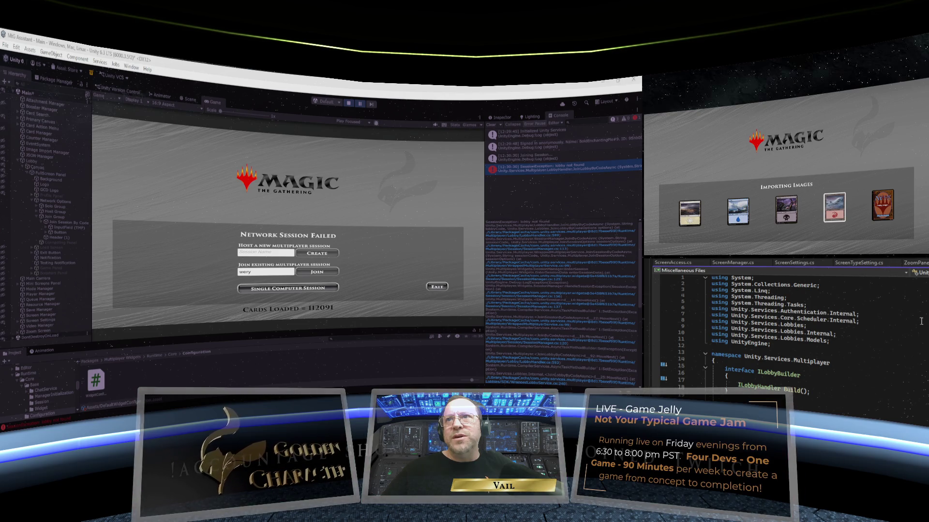
pyautogui.scroll(-1, 912, 321)
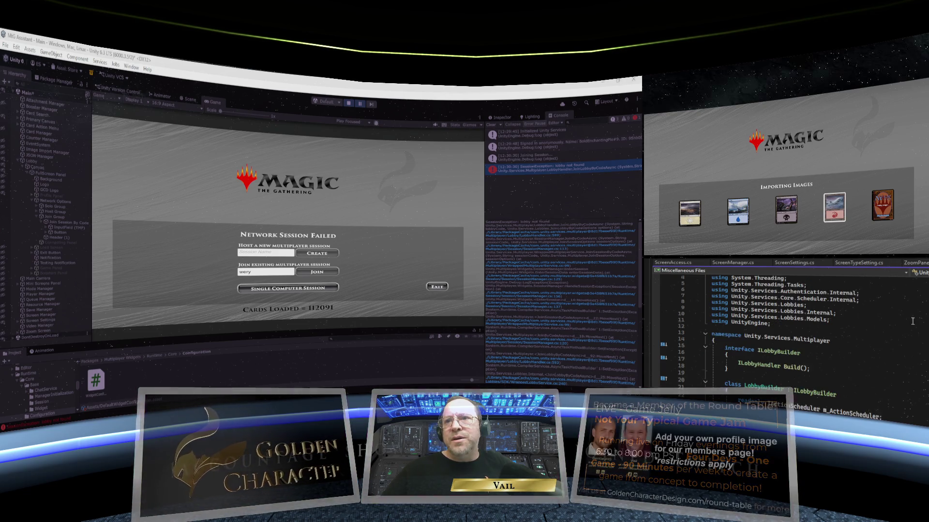
pyautogui.scroll(-2, 912, 321)
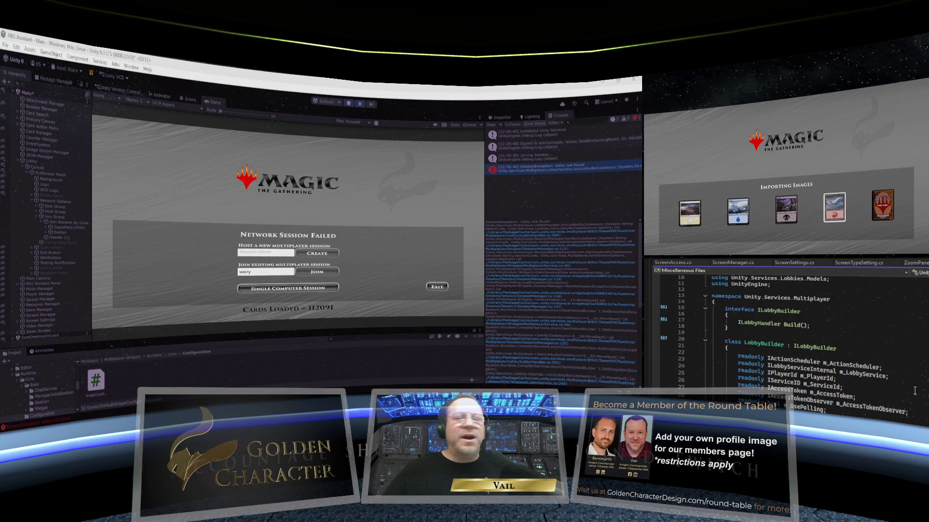
pyautogui.scroll(-15, 915, 391)
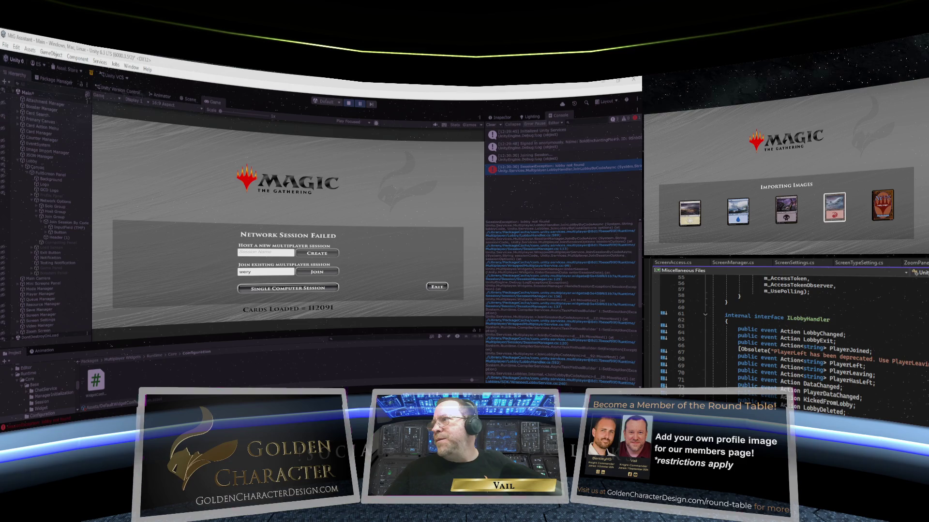
pyautogui.scroll(-20, 793, 339)
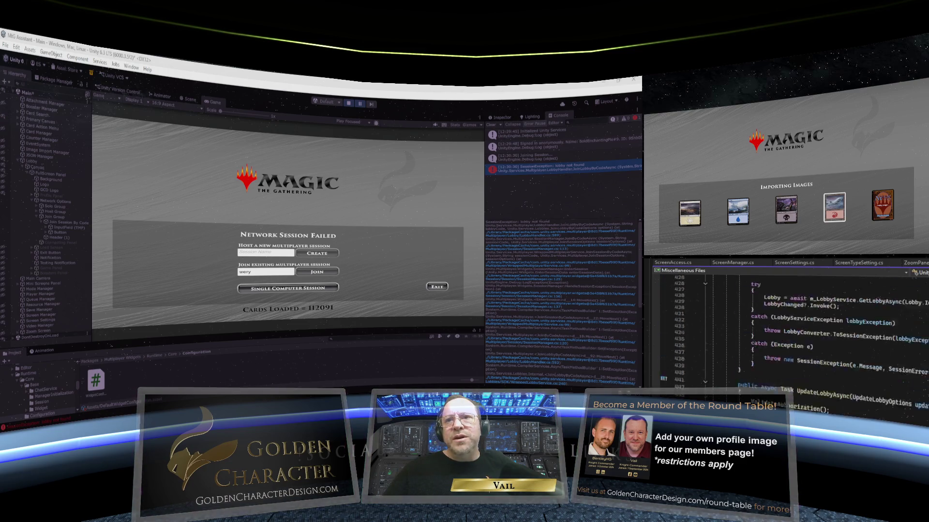
pyautogui.scroll(-20, 832, 339)
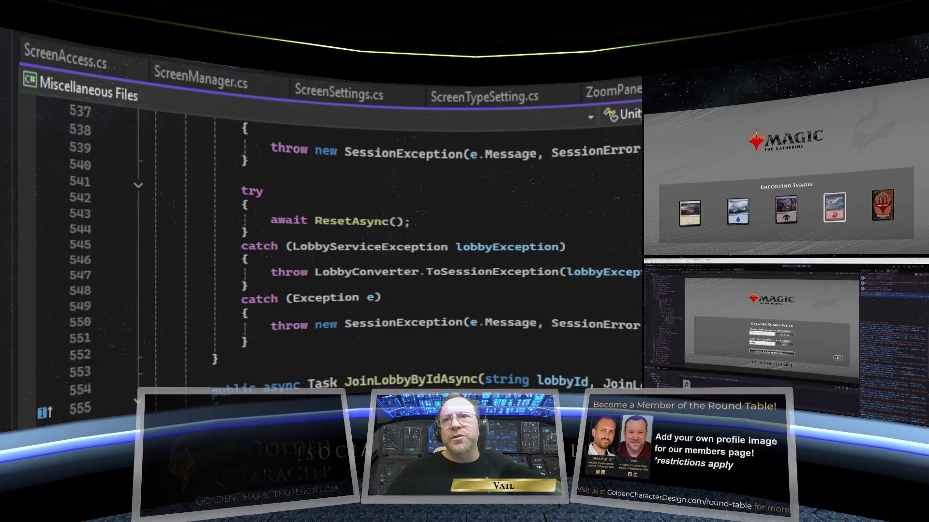
pyautogui.scroll(-13, 339, 256)
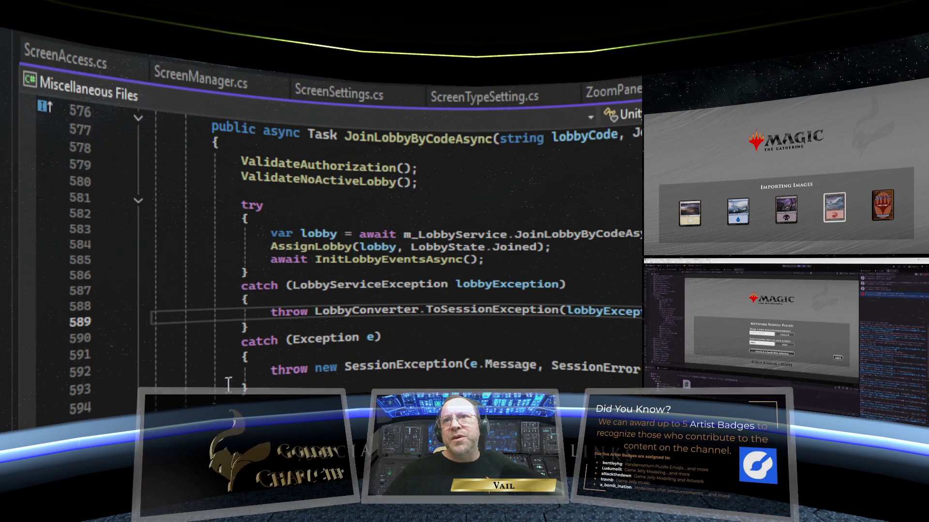
pyautogui.scroll(1, 236, 331)
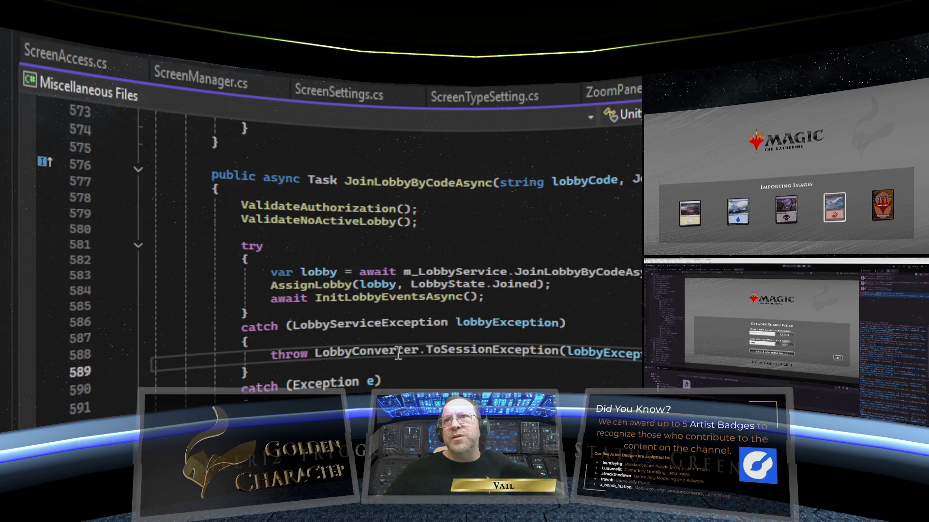
pyautogui.scroll(1, 395, 352)
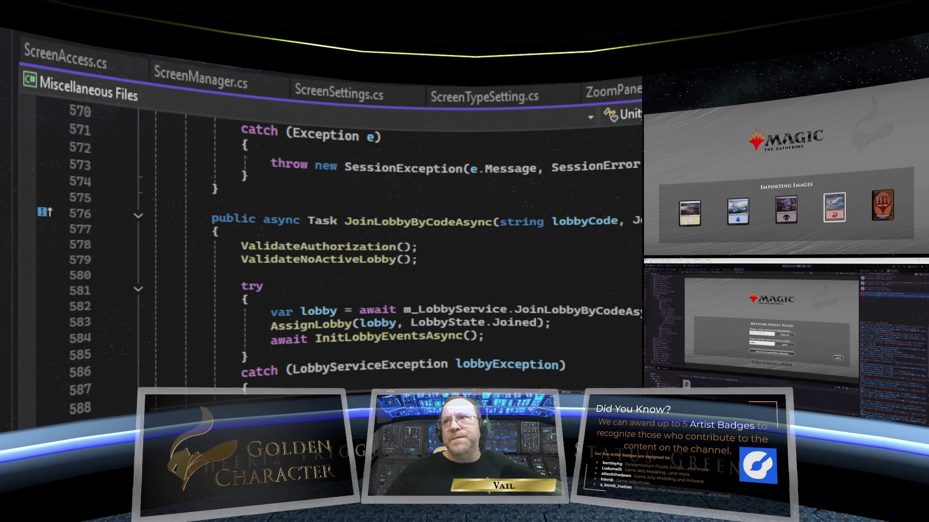
pyautogui.moveTo(359, 316)
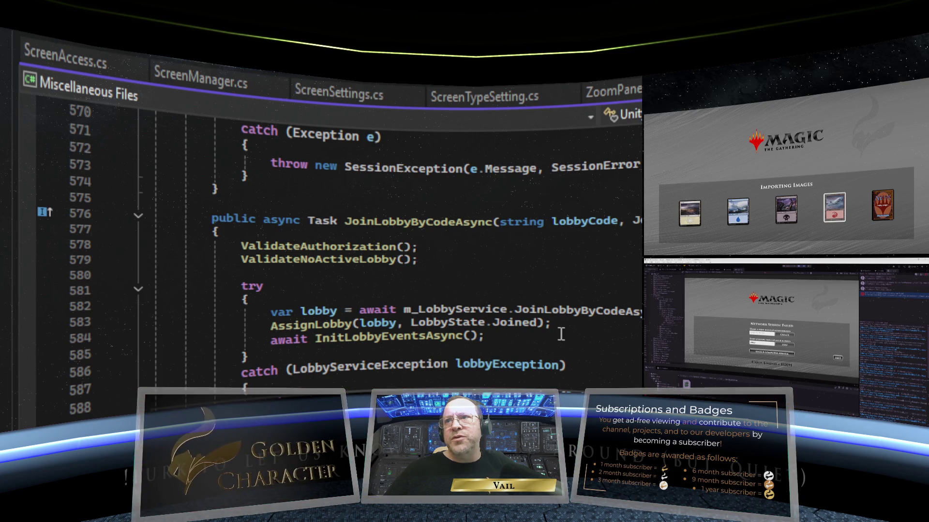
pyautogui.scroll(-1, 561, 335)
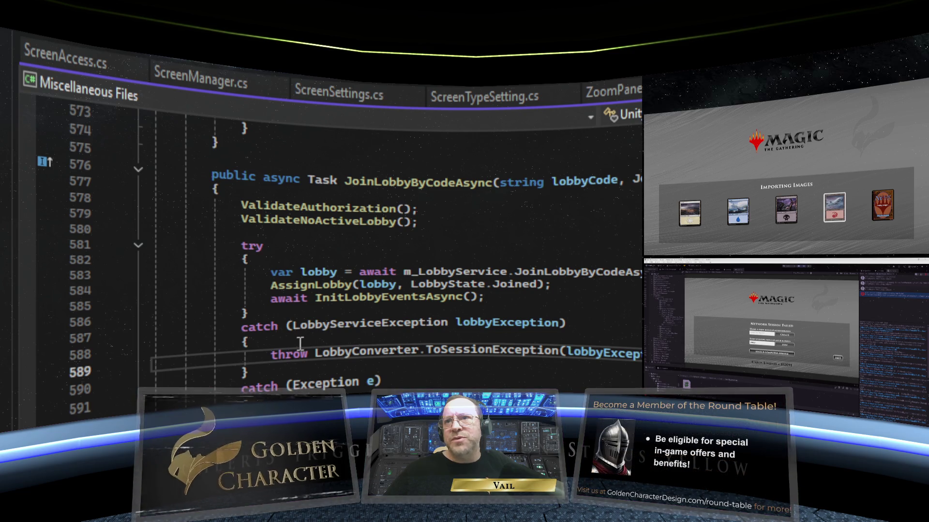
# - Insert a blank line above the throw statement in the LobbyServiceException catch block
pyautogui.click(299, 342)
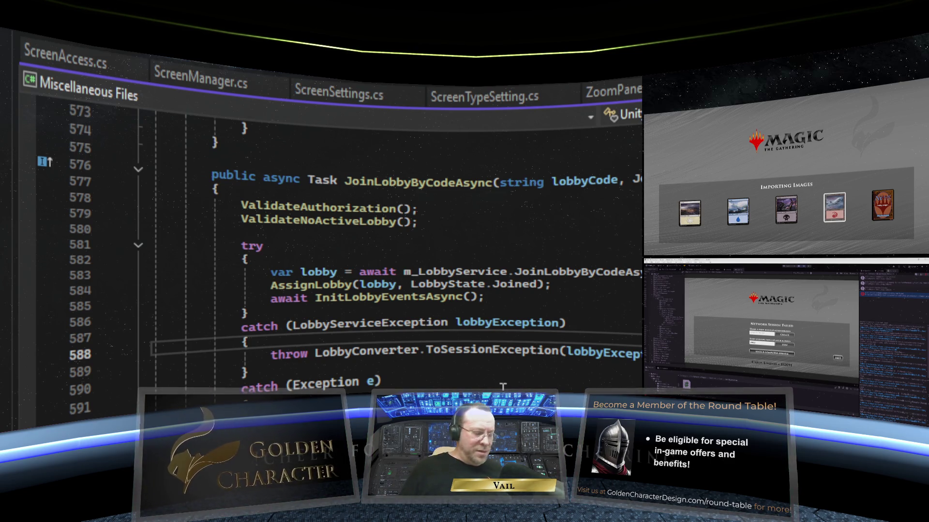
pyautogui.press('Return')
pyautogui.press('Return')
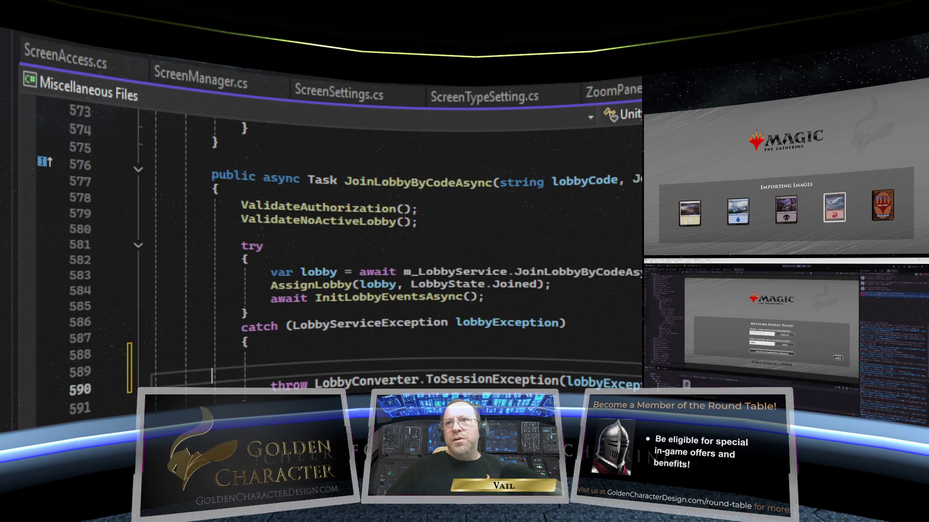
pyautogui.hotkey('ctrl', 'z')
pyautogui.hotkey('ctrl', 'Return')
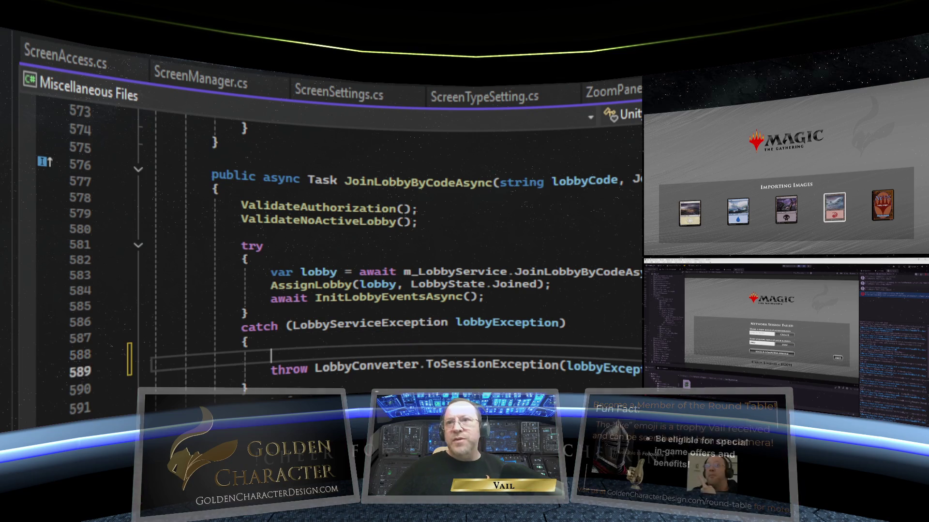
pyautogui.scroll(20, 339, 242)
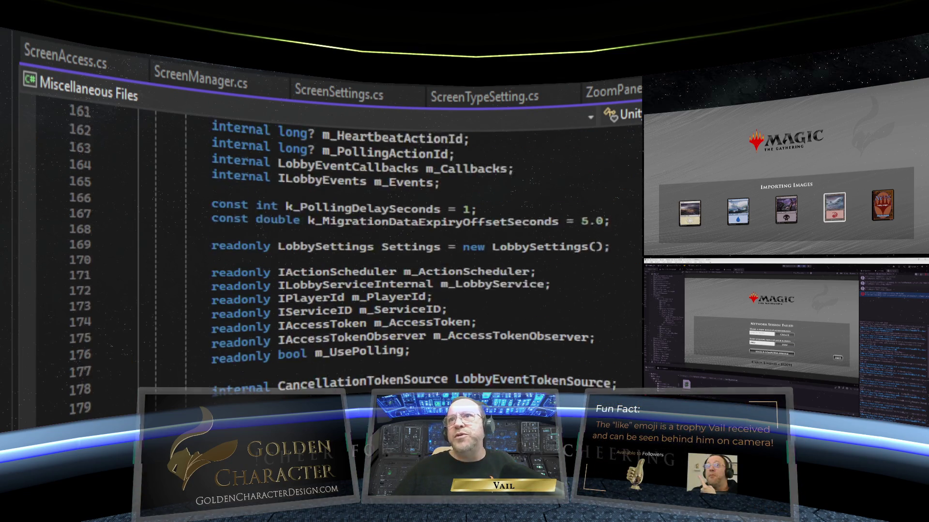
pyautogui.scroll(20, 339, 242)
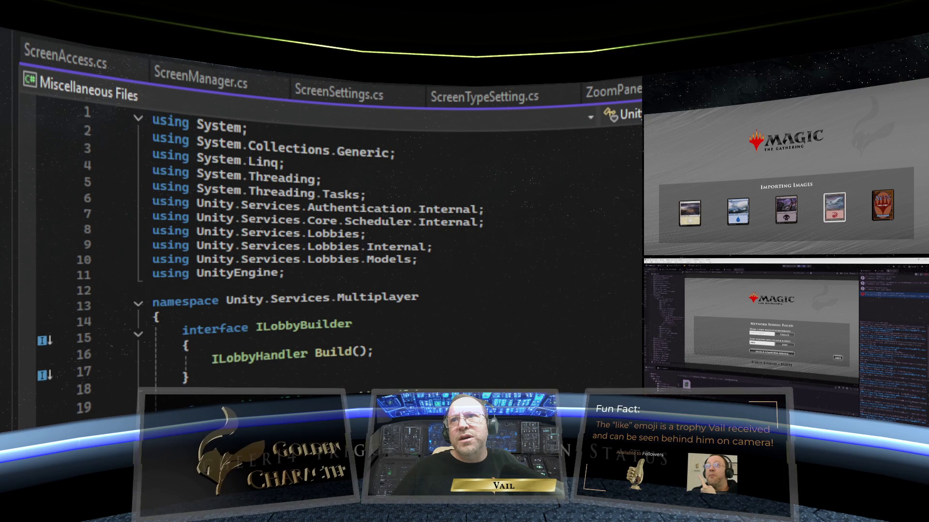
pyautogui.scroll(-20, 338, 242)
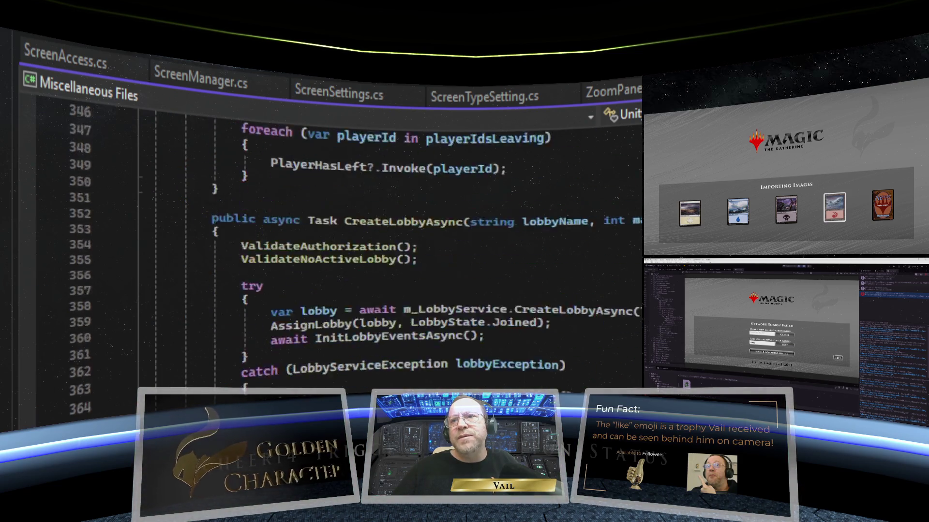
pyautogui.scroll(-20, 339, 242)
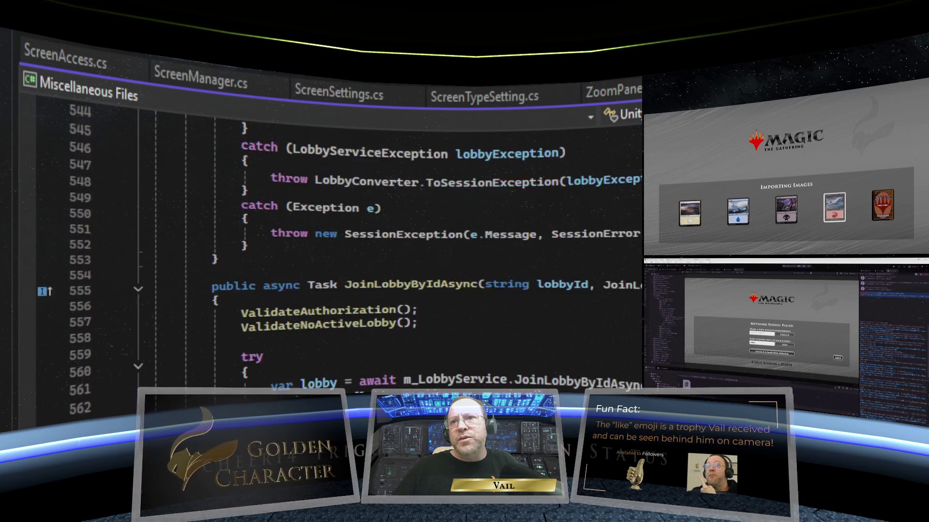
# - Type a Debug.Log("Lobby ExceptionError - likely invalid s…") statement on the empty catch-block line
pyautogui.click(271, 300)
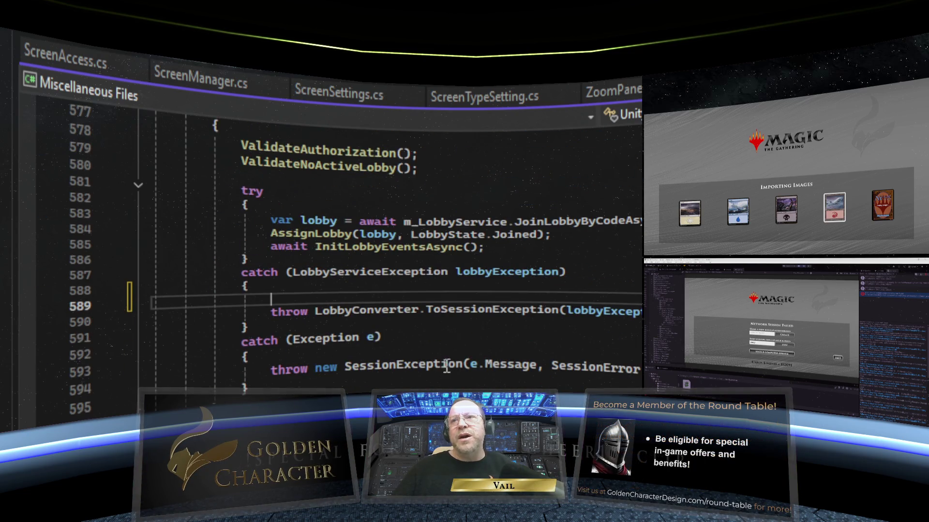
pyautogui.write('De')
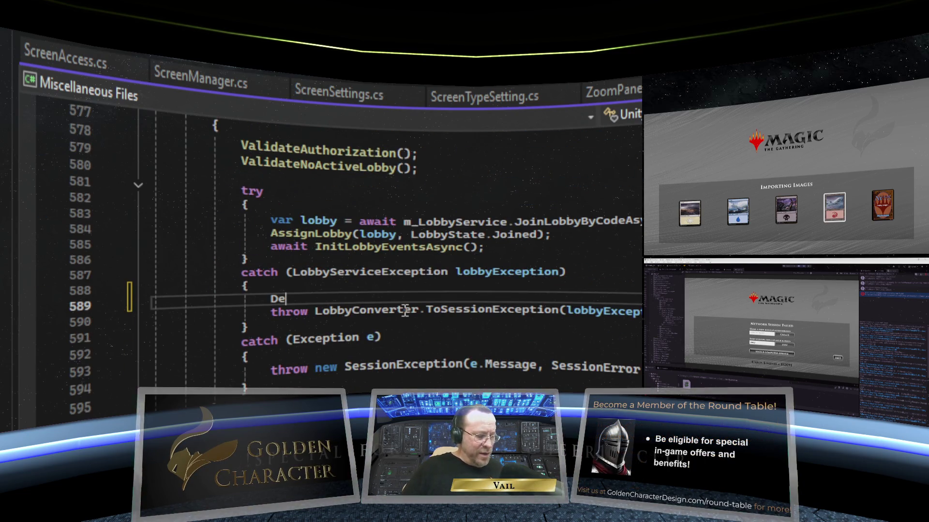
pyautogui.write('bug.Log(')
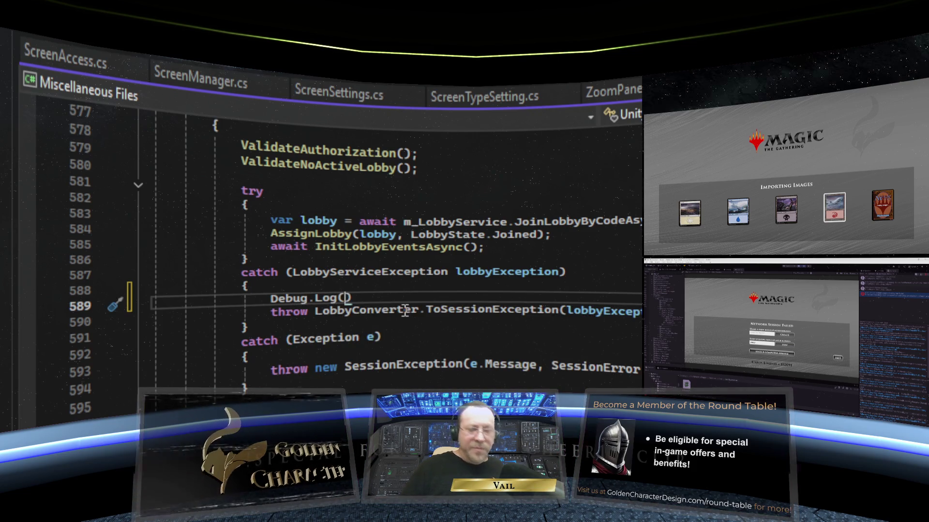
pyautogui.write('"')
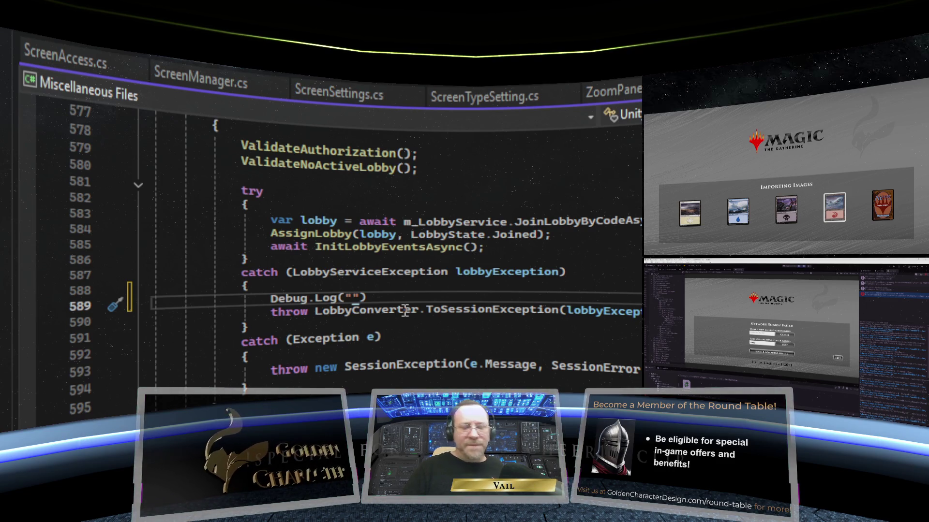
pyautogui.write('Inval')
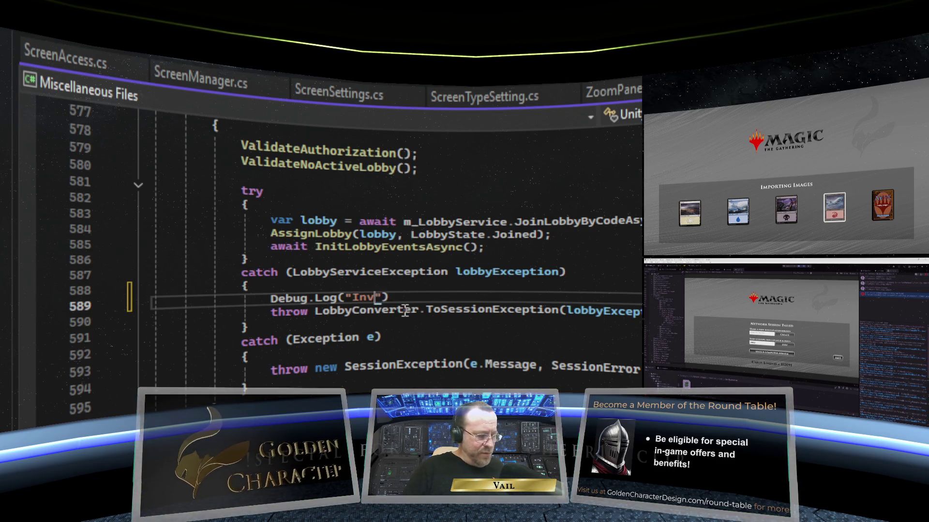
pyautogui.press('BackSpace')
pyautogui.press('BackSpace')
pyautogui.press('BackSpace')
pyautogui.press('BackSpace')
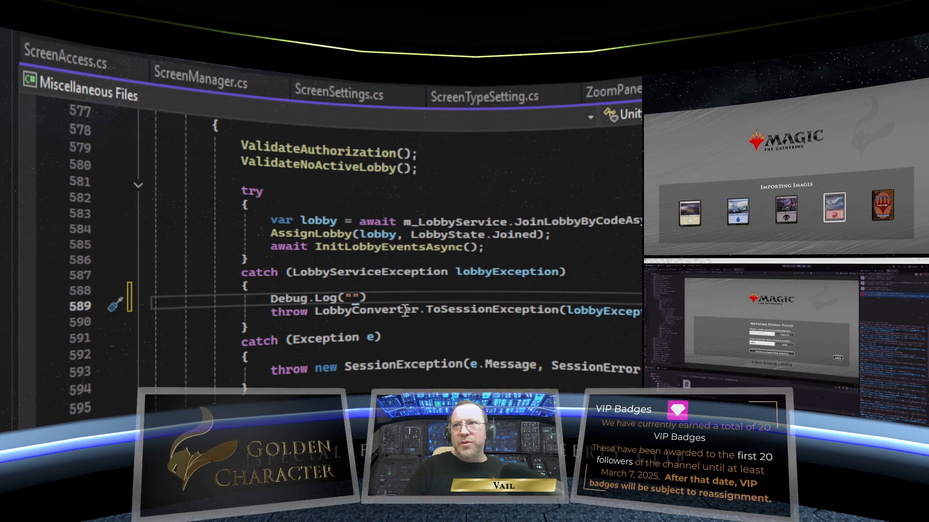
pyautogui.write('Lobby E')
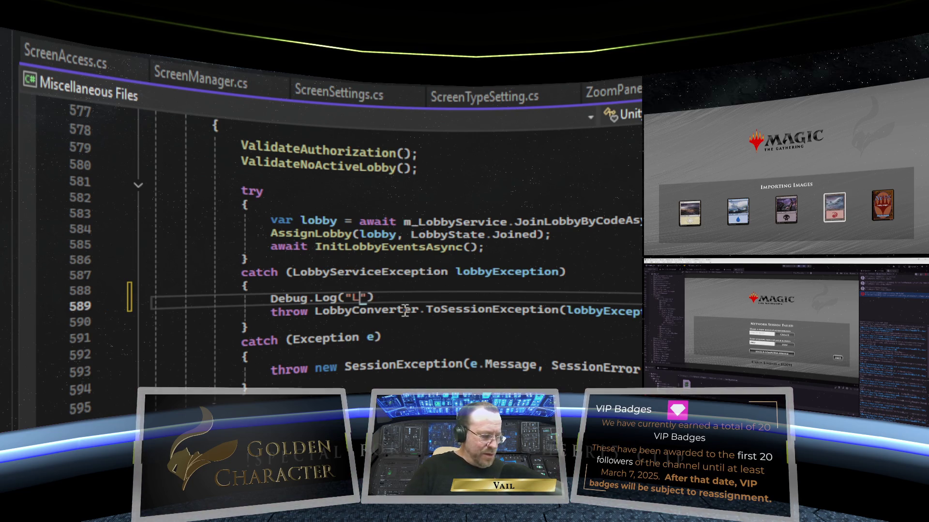
pyautogui.write('xception')
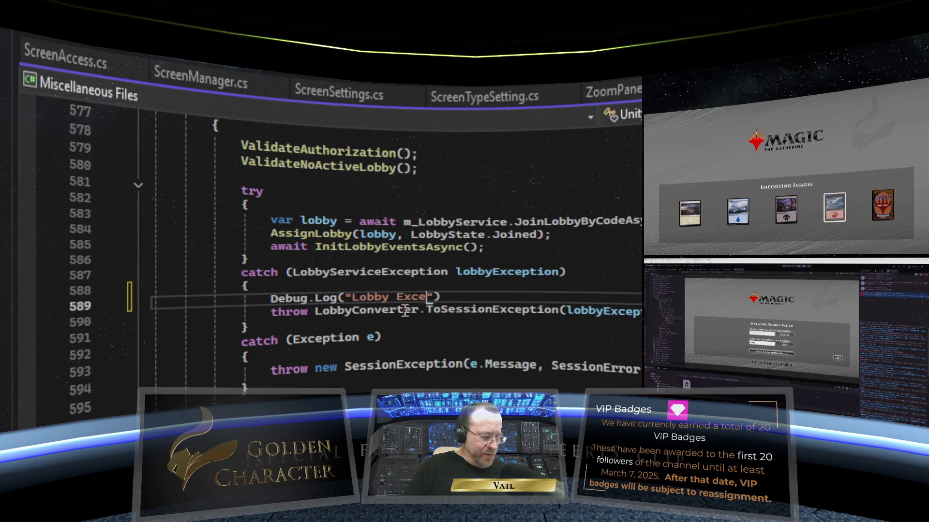
pyautogui.write('Error')
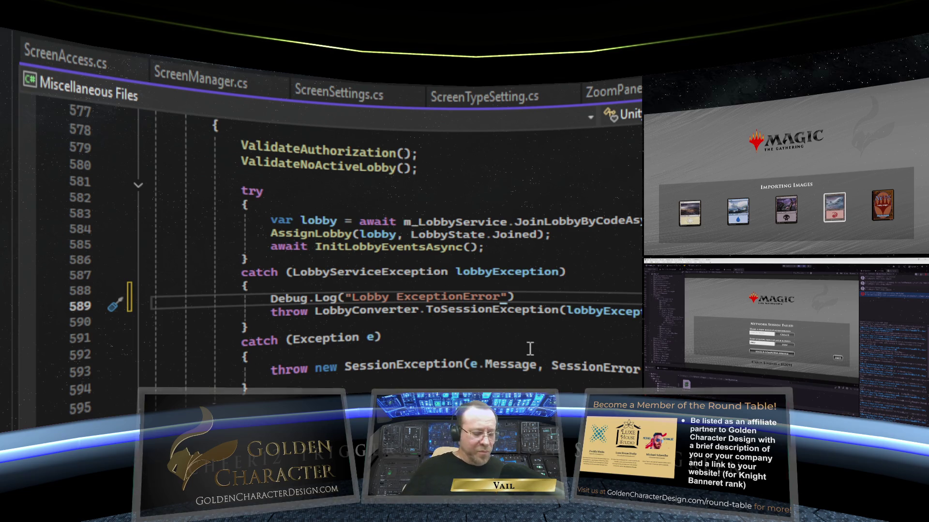
pyautogui.write('- {ikely inv')
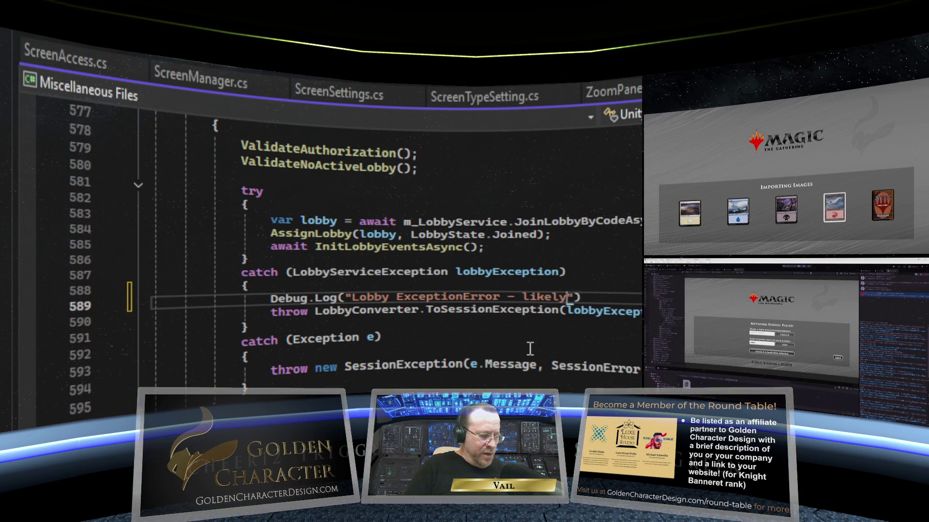
pyautogui.write('alid ')
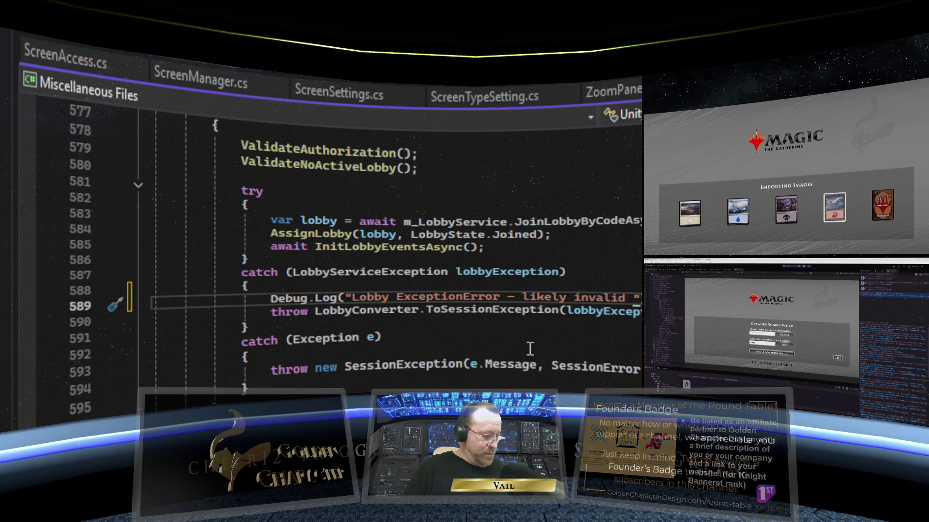
pyautogui.write('s')
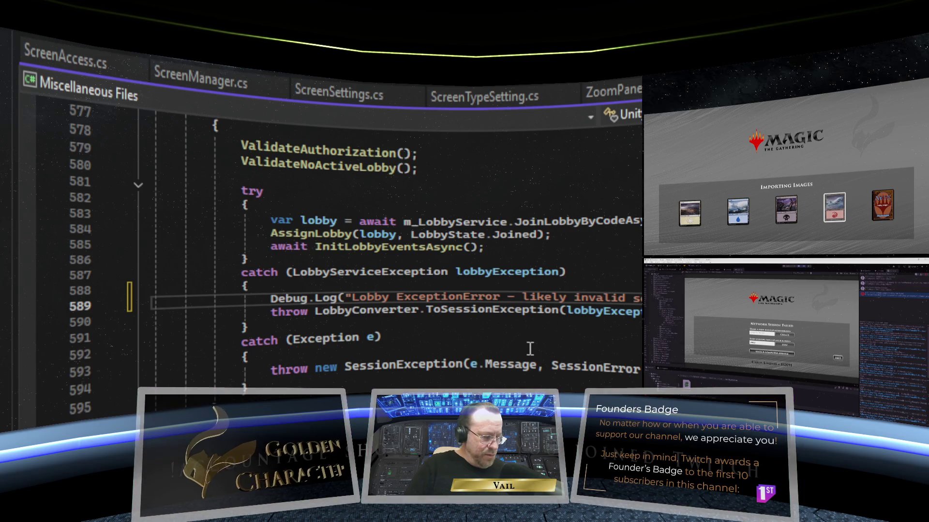
# - Comment out the rethrow on line 590 with //
pyautogui.click(598, 328)
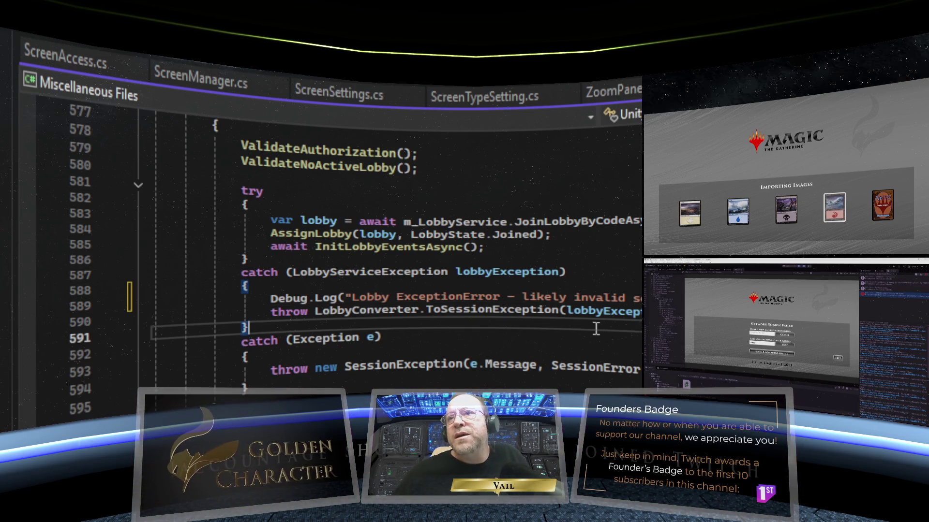
pyautogui.click(272, 313)
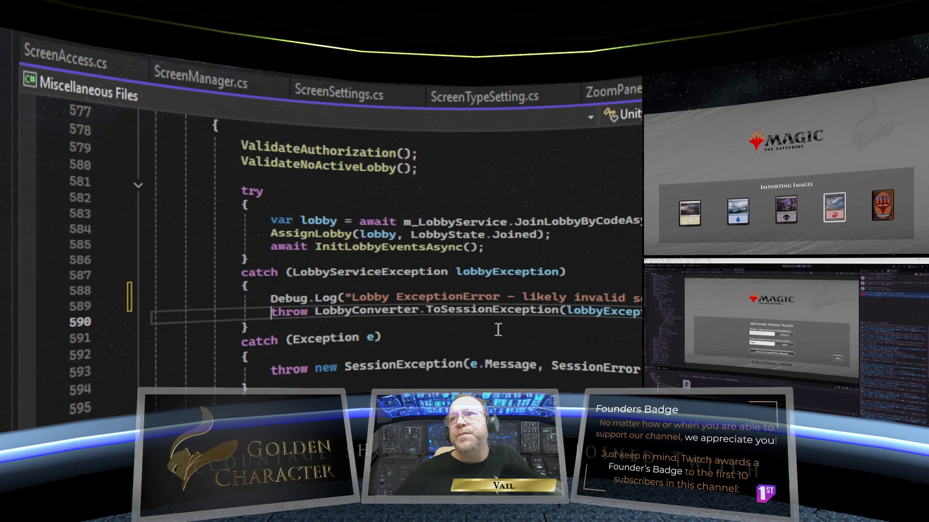
pyautogui.scroll(4, 479, 319)
pyautogui.scroll(-2, 395, 317)
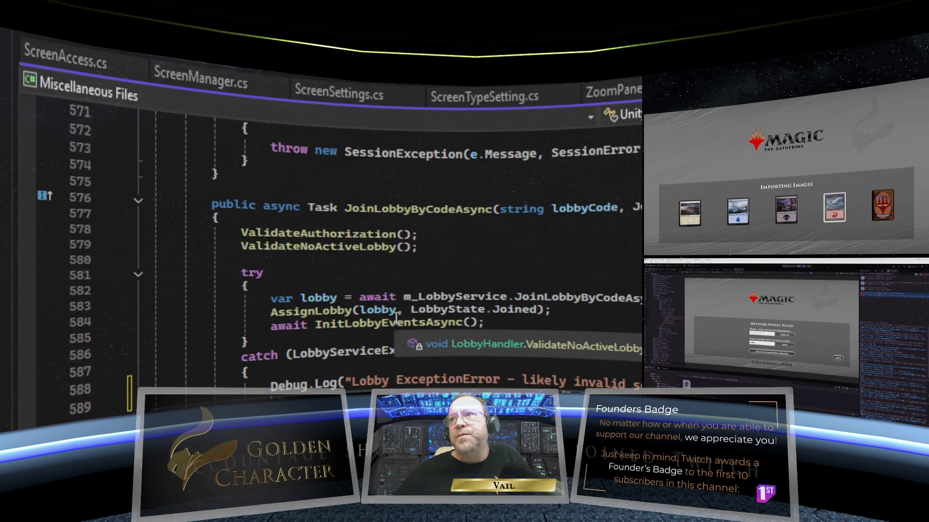
pyautogui.scroll(-1, 396, 317)
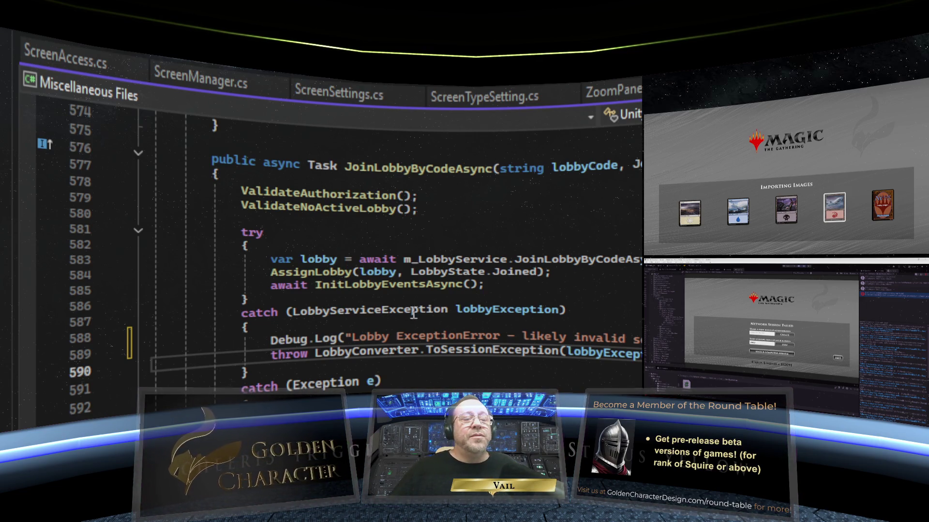
pyautogui.scroll(-1, 416, 315)
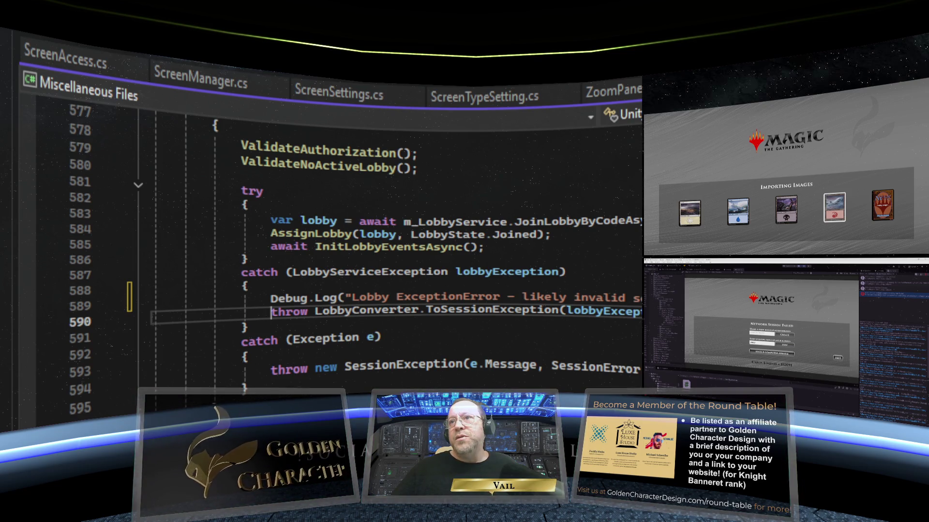
pyautogui.write('//')
# - Save the edited file and return to the Unity editor
pyautogui.click(419, 331)
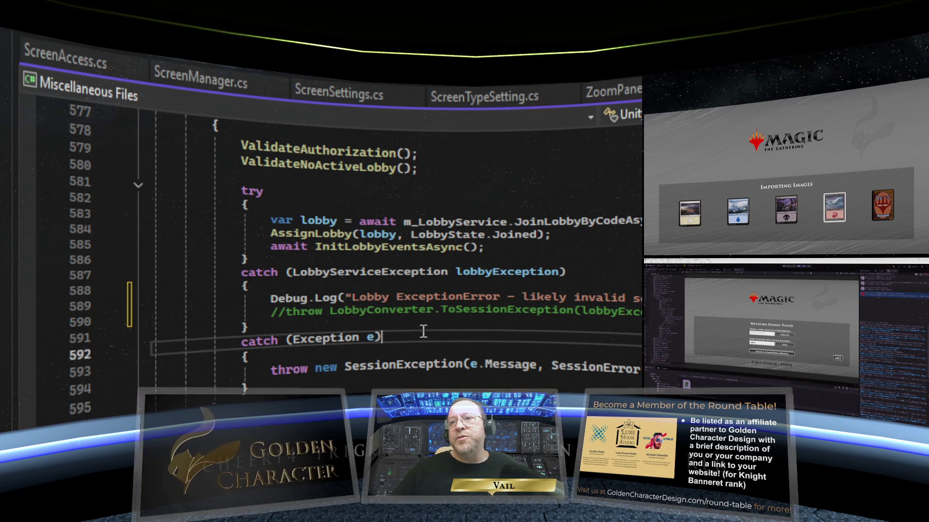
pyautogui.scroll(4, 431, 332)
pyautogui.scroll(-3, 431, 331)
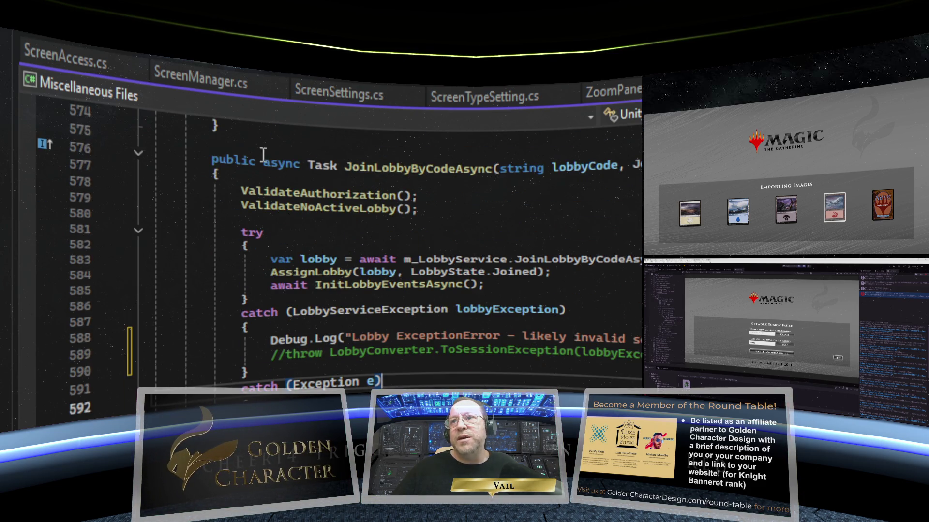
pyautogui.hotkey('ctrl', 's')
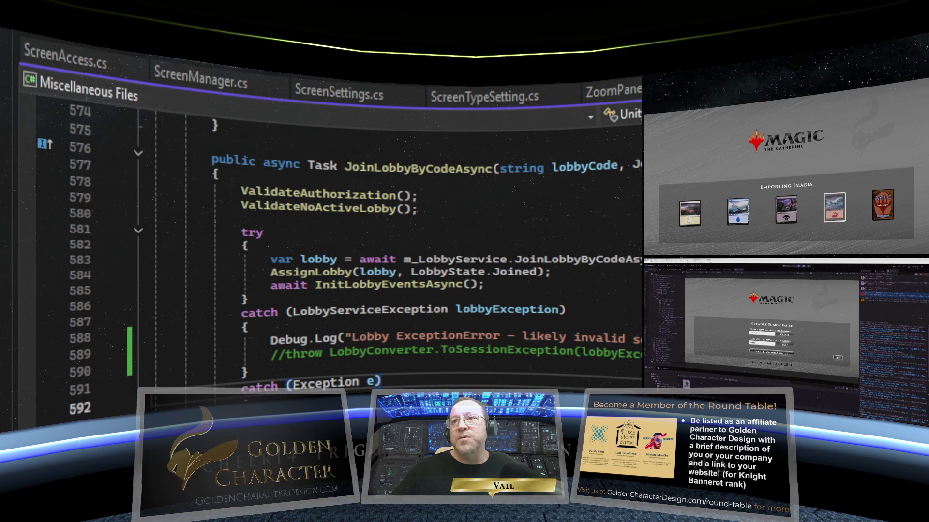
pyautogui.click(450, 366)
pyautogui.scroll(4, 450, 366)
pyautogui.scroll(-4, 451, 366)
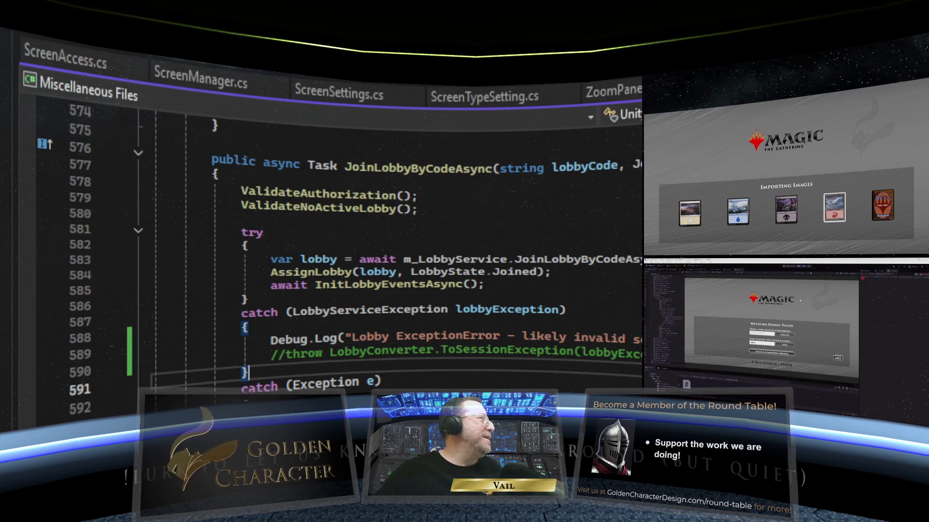
pyautogui.click(802, 271)
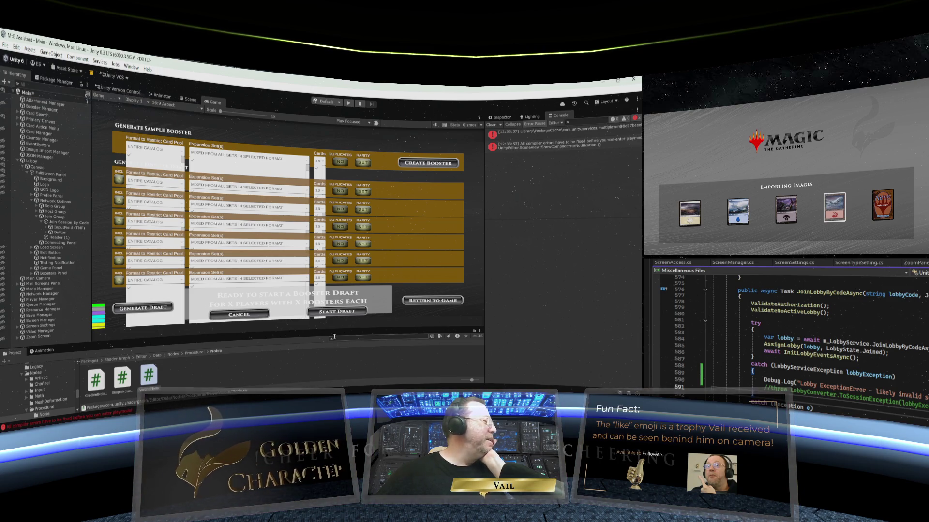
# - Read the first compile error's details, then return to the Debug.Log line in Visual Studio
pyautogui.click(535, 138)
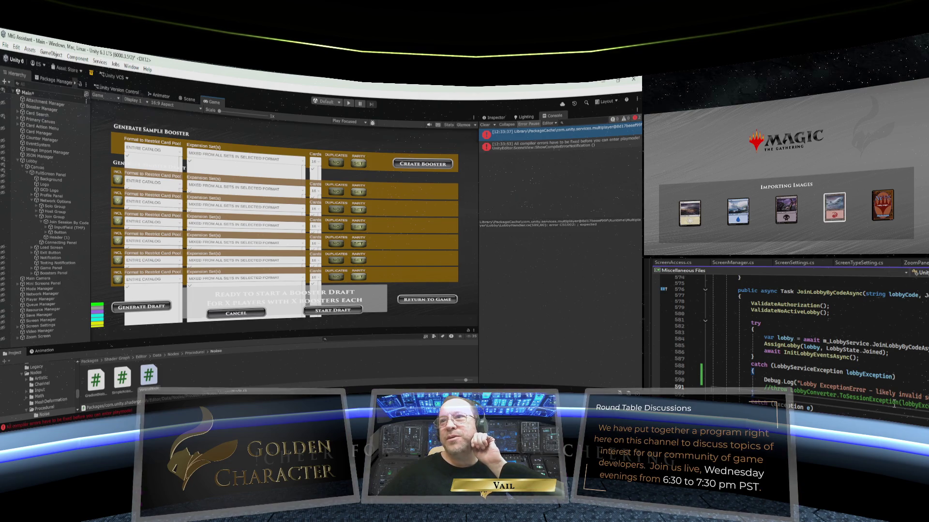
pyautogui.click(798, 374)
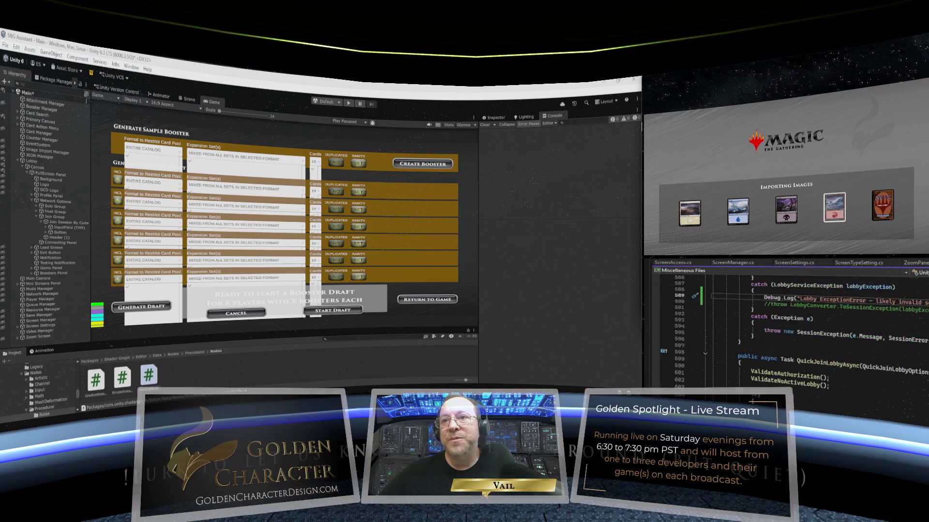
pyautogui.scroll(-1, 793, 339)
pyautogui.scroll(2, 793, 339)
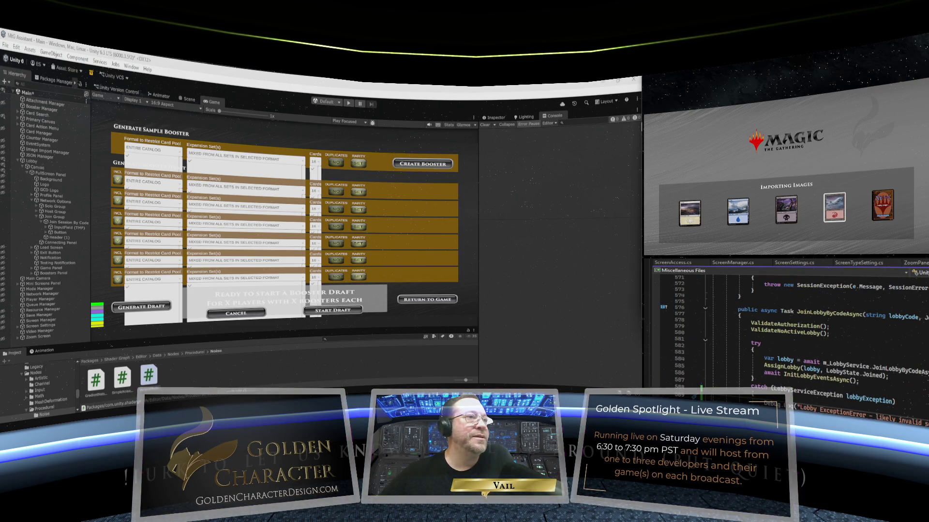
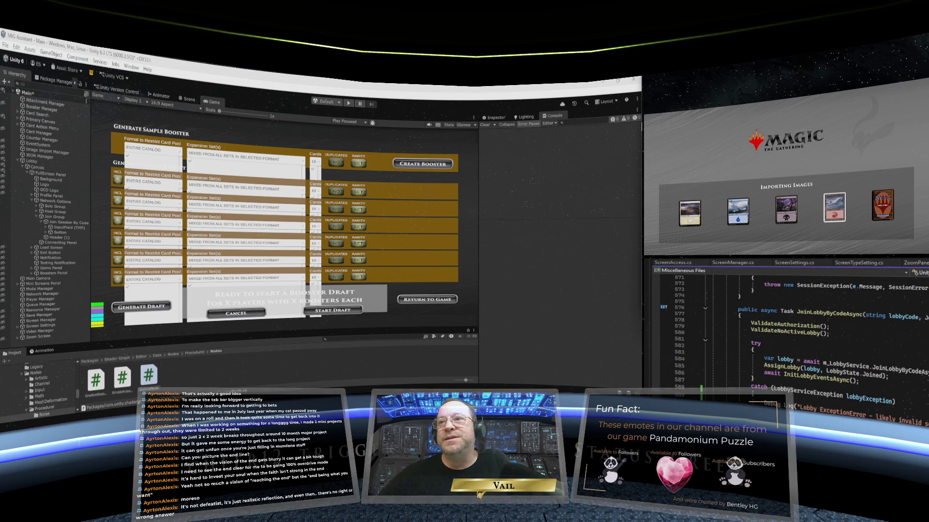
# - Scroll past JoinLobbyByCodeAsync's catch blocks toward the QuickJoinLobbyAsync method
pyautogui.scroll(-2, 789, 338)
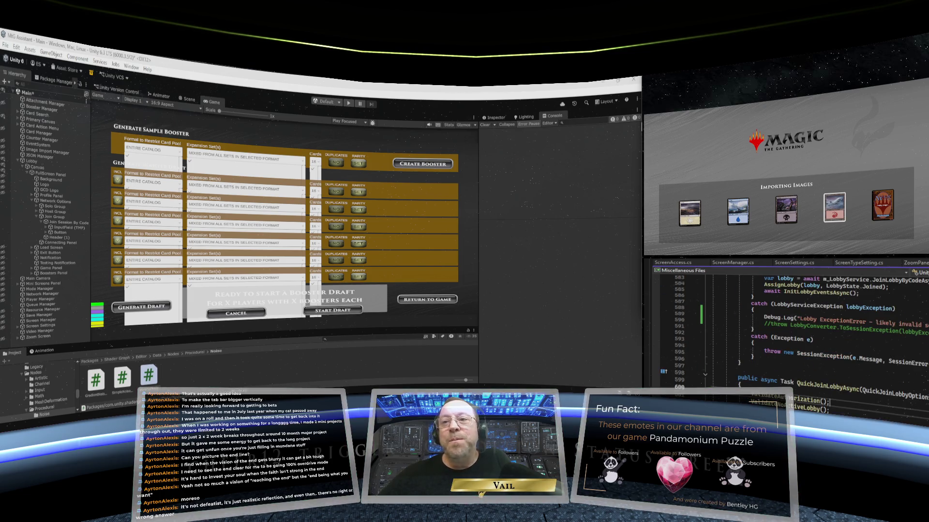
pyautogui.scroll(-3, 788, 339)
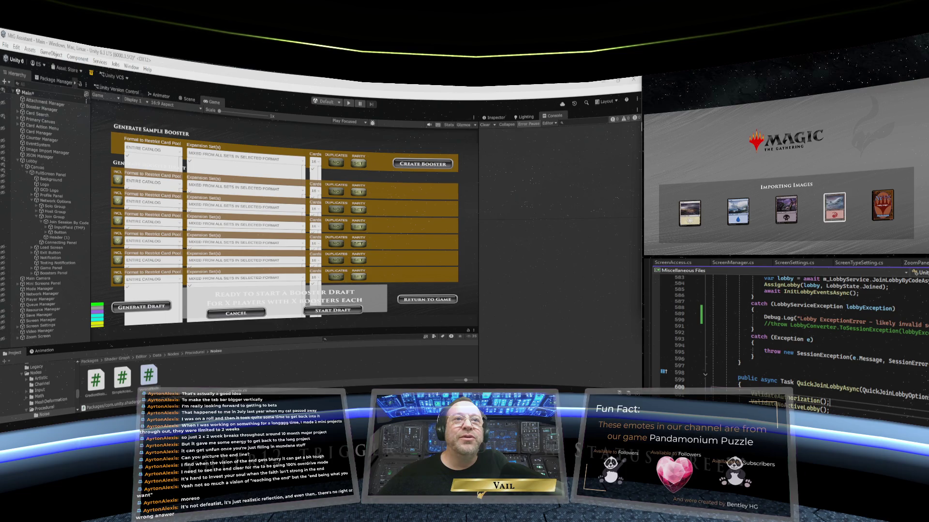
pyautogui.scroll(-3, 789, 338)
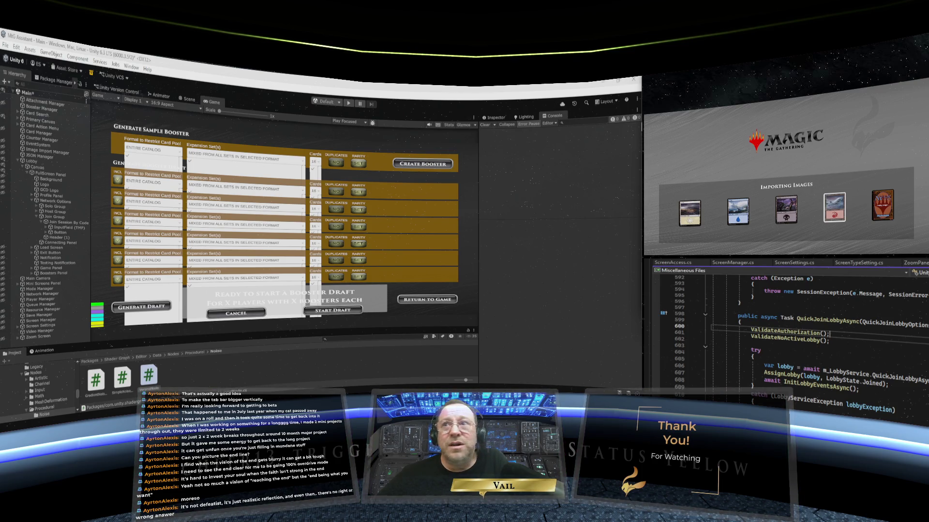
pyautogui.click(831, 343)
pyautogui.click(832, 334)
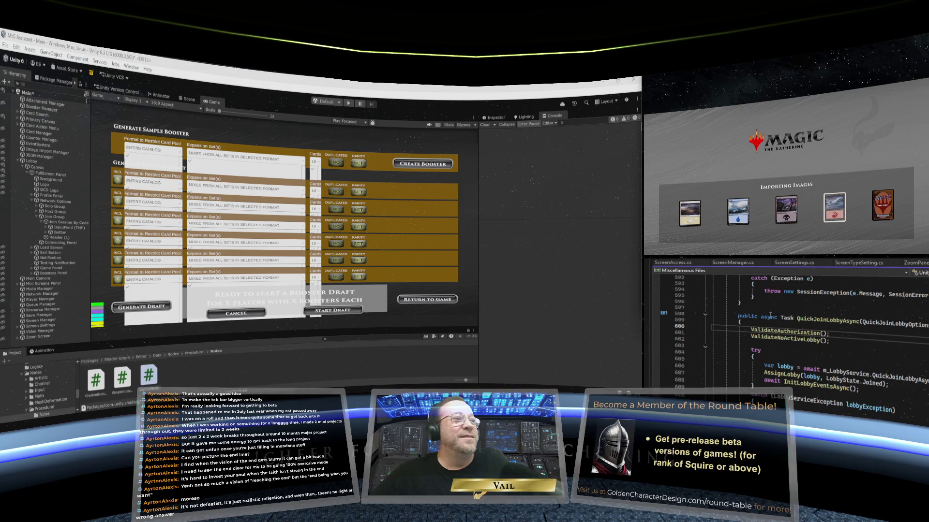
pyautogui.click(818, 348)
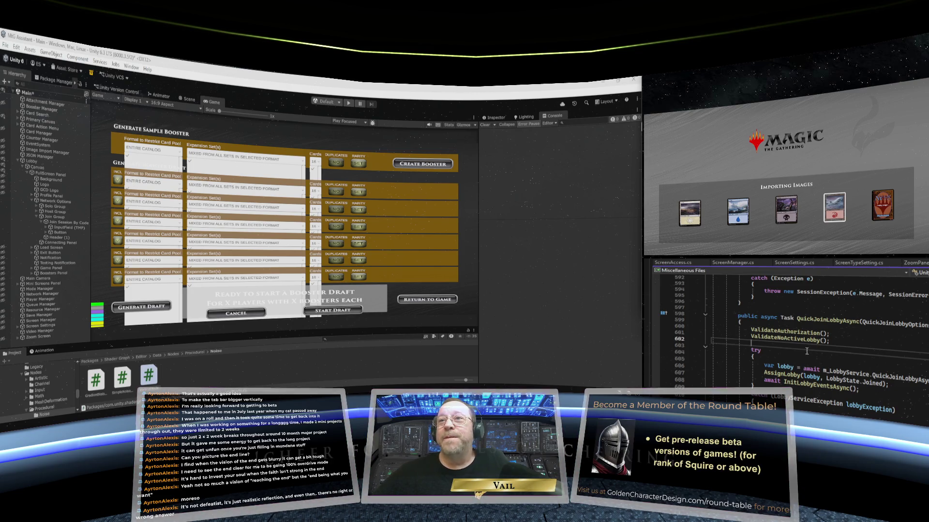
pyautogui.scroll(1, 815, 348)
pyautogui.scroll(-2, 813, 347)
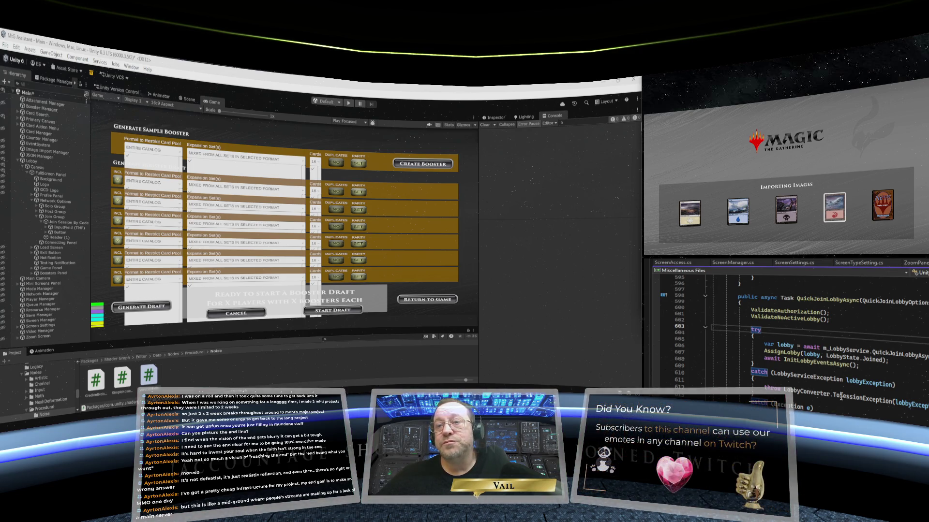
# - Return to JoinLobbyByCodeAsync's catch blocks with the Debug.Log lobby exception message
pyautogui.scroll(15, 841, 397)
pyautogui.scroll(-10, 841, 396)
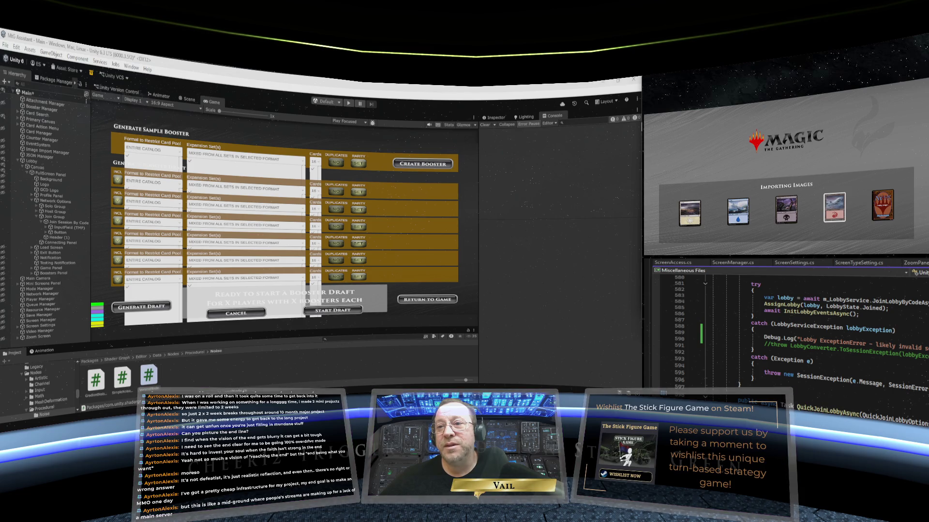
# - Glance at ReconnectToLobbyAsync, then return up to the JoinLobbyByIdAsync method
pyautogui.scroll(-18, 793, 338)
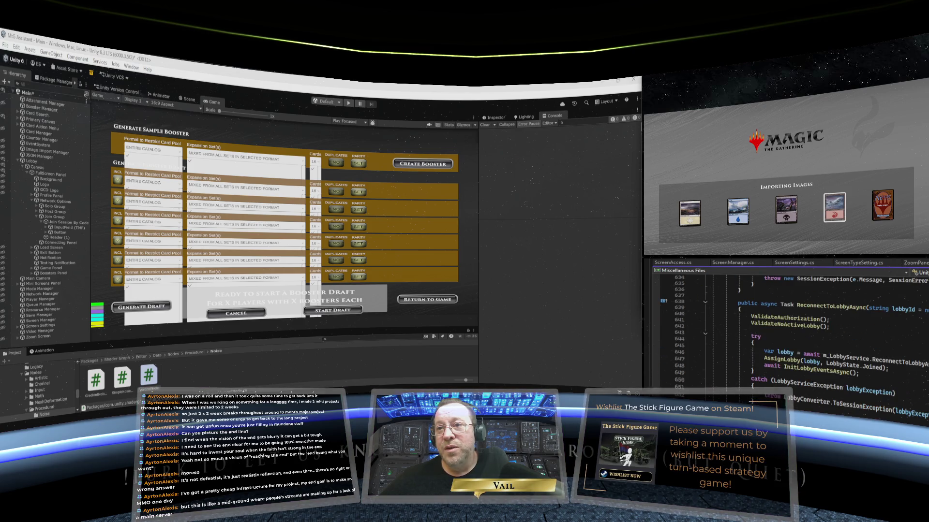
pyautogui.scroll(2, 793, 338)
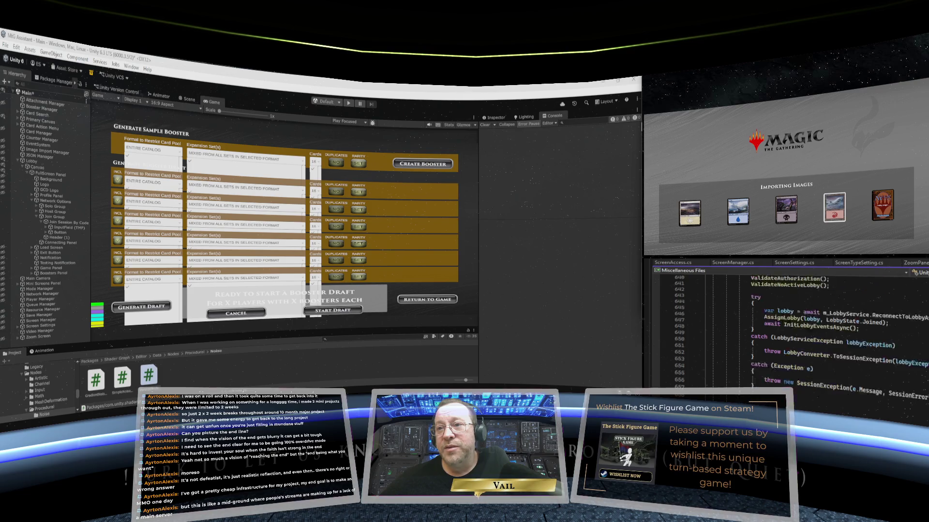
pyautogui.scroll(20, 794, 339)
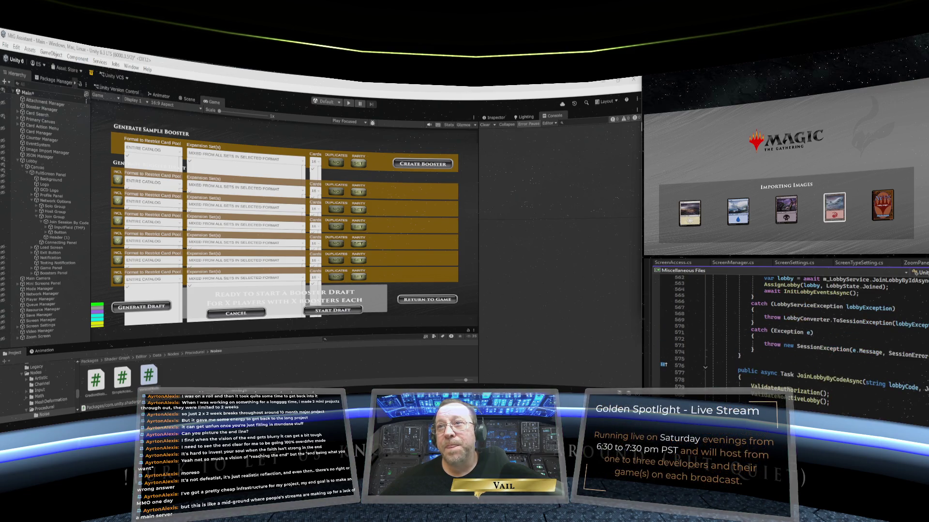
pyautogui.scroll(5, 793, 338)
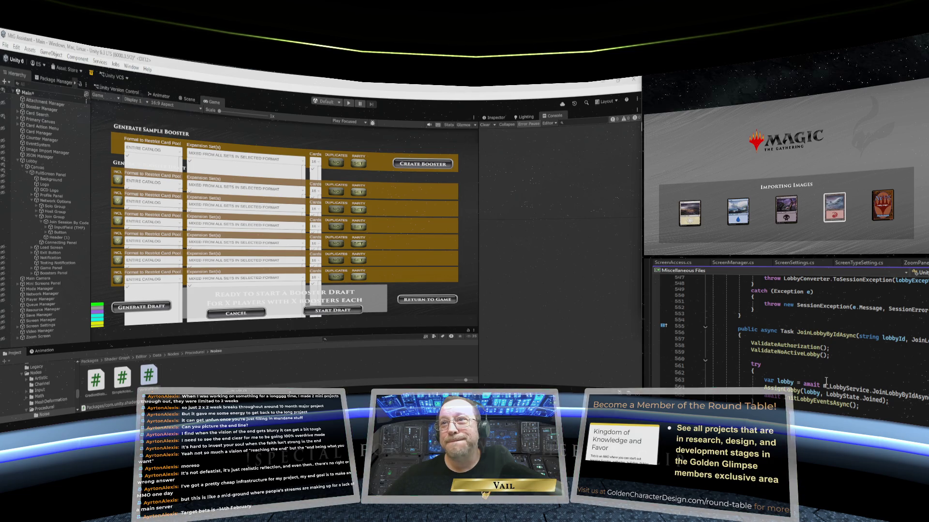
pyautogui.scroll(-1, 826, 382)
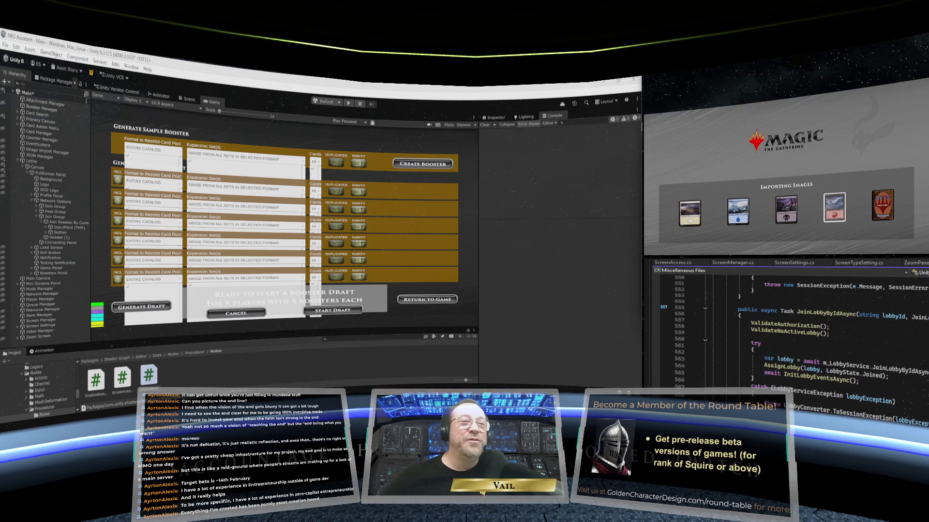
pyautogui.scroll(-1, 794, 349)
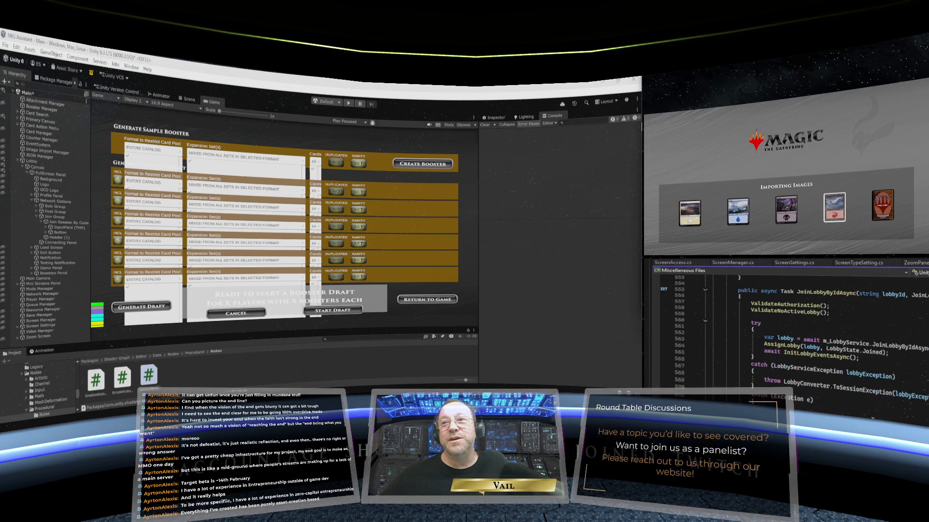
pyautogui.scroll(6, 793, 338)
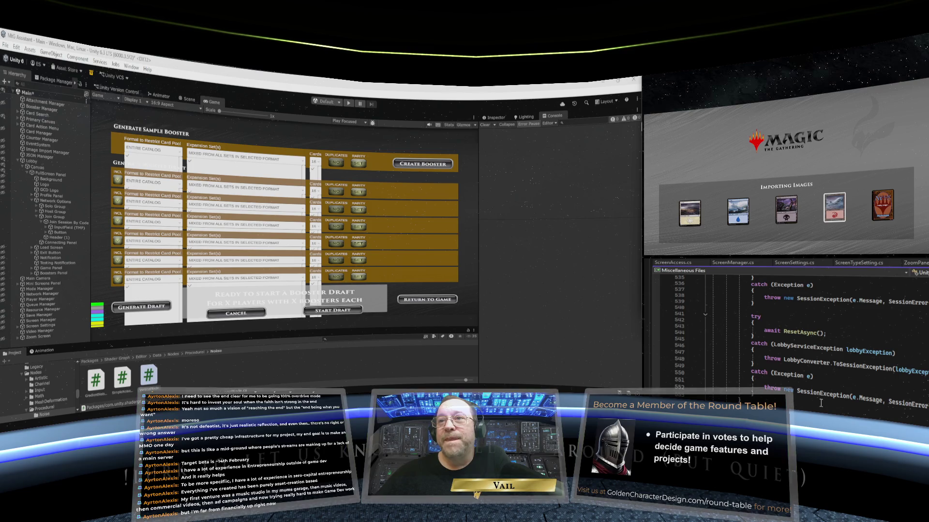
# - Bring DeleteLobbyAsync into view, then launch the MTG assistant in Play mode
pyautogui.scroll(-2, 821, 403)
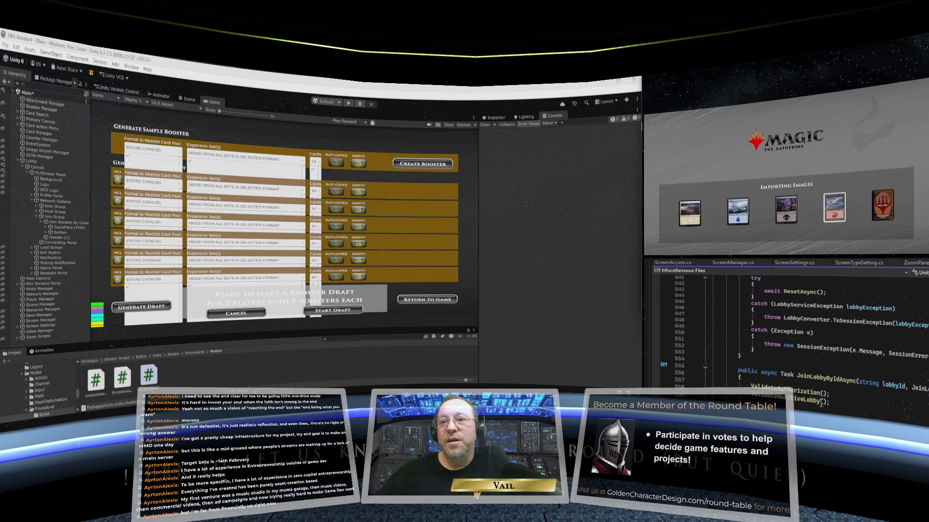
pyautogui.scroll(2, 821, 402)
pyautogui.scroll(11, 821, 403)
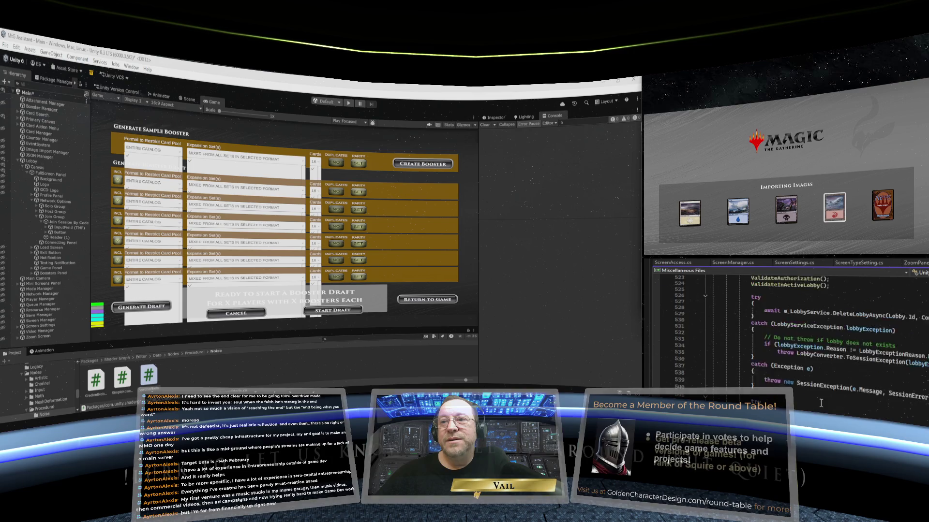
pyautogui.scroll(-5, 820, 403)
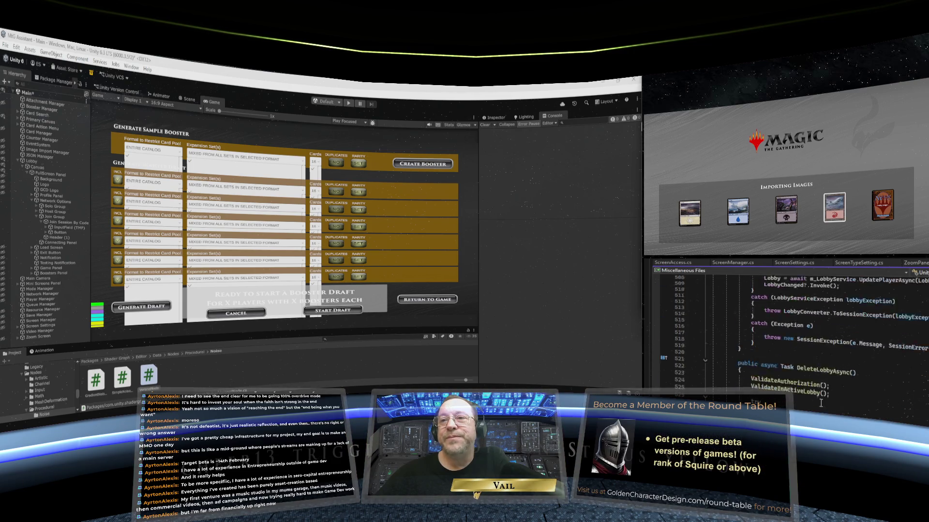
pyautogui.scroll(-3, 821, 403)
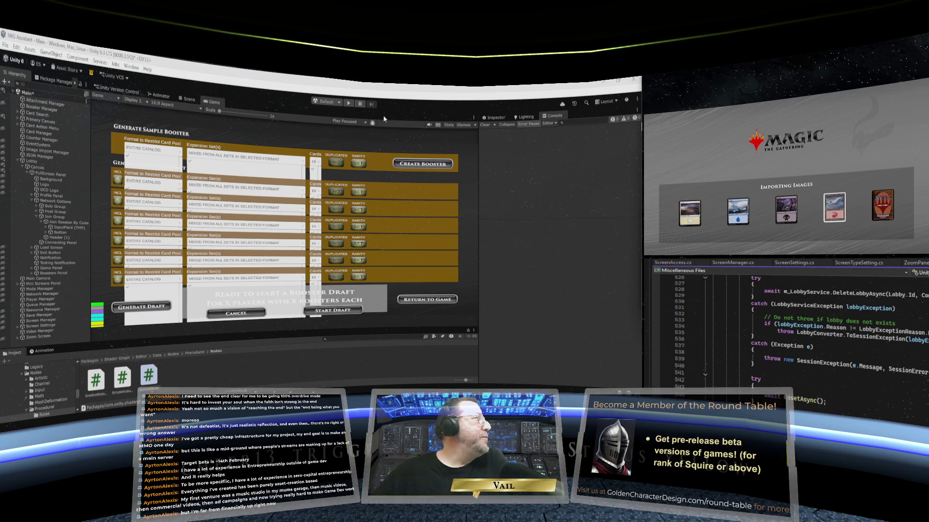
pyautogui.click(348, 104)
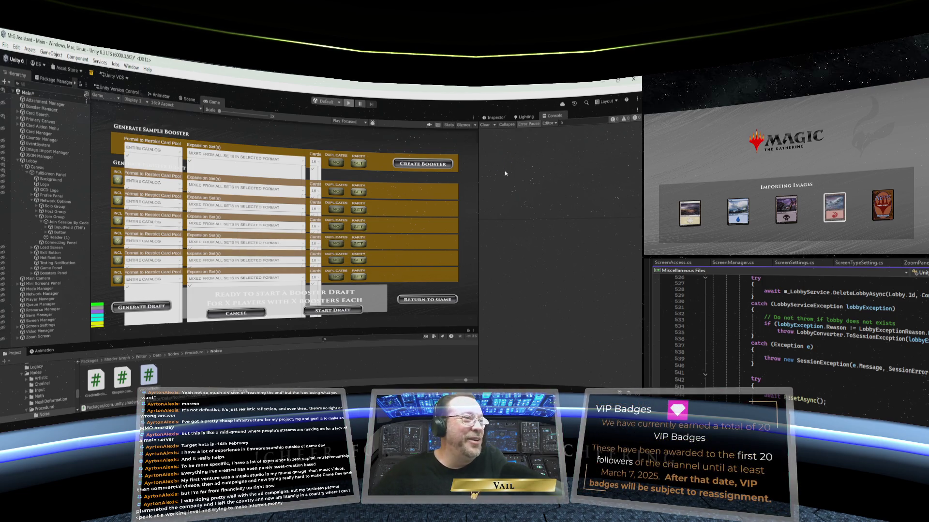
pyautogui.hotkey('ctrl', 'p')
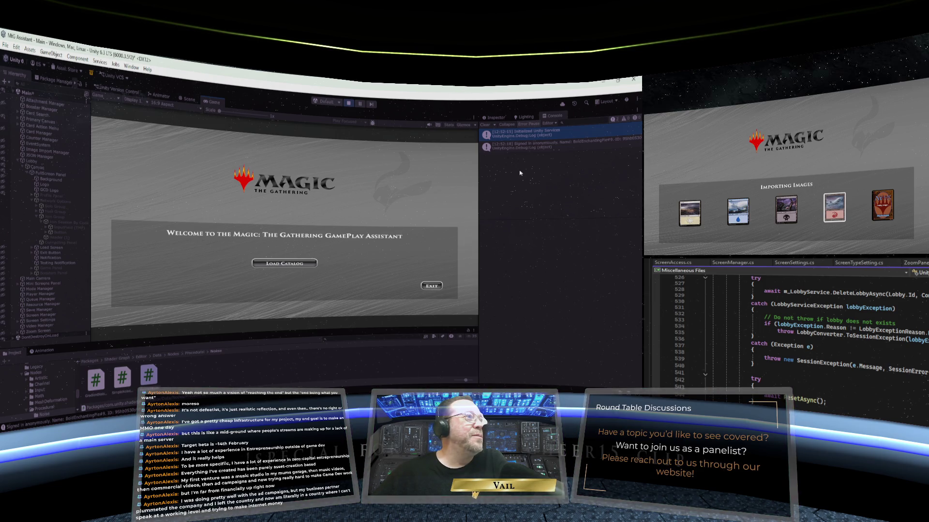
# - Load the full 112091-card catalog and select the Session Code field
pyautogui.click(297, 263)
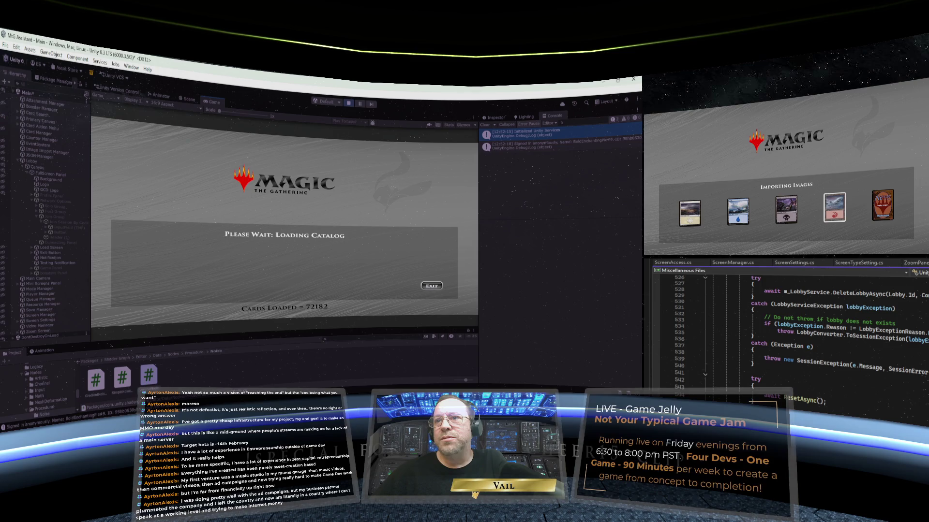
pyautogui.scroll(-15, 793, 338)
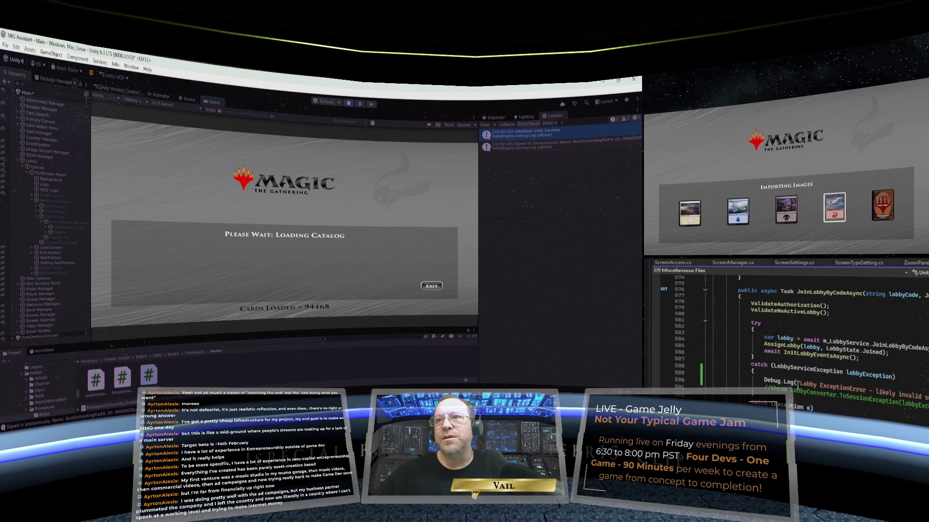
pyautogui.scroll(-3, 816, 396)
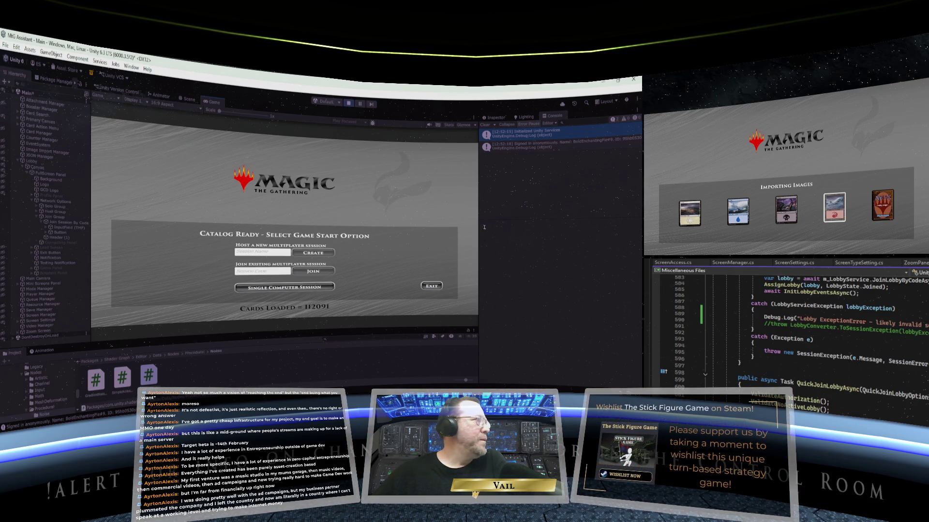
pyautogui.click(273, 273)
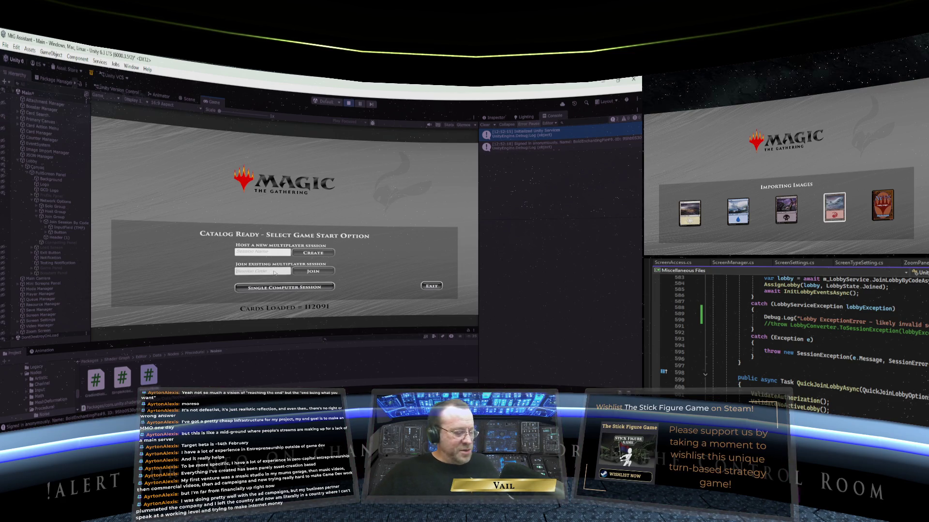
# - Enter the session code to join the existing multiplayer session, then select the new-player name field
pyautogui.write('weryw')
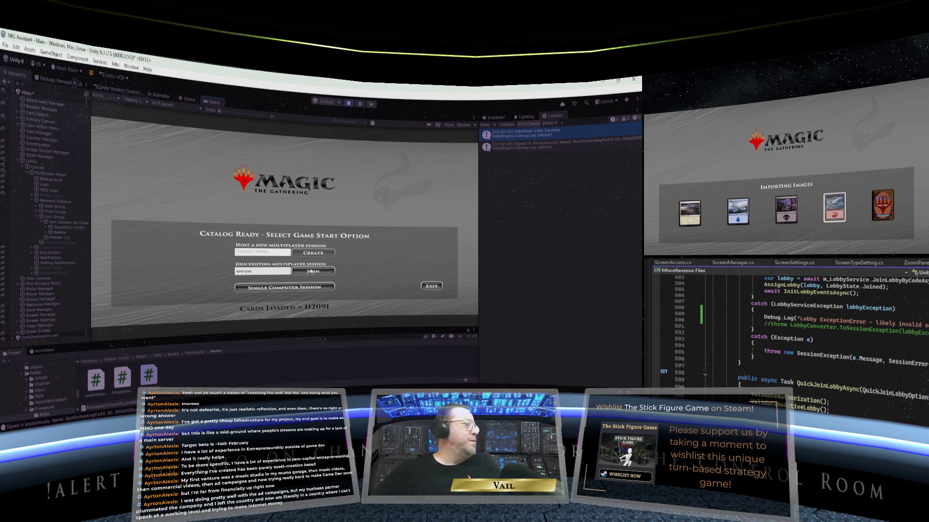
pyautogui.click(312, 272)
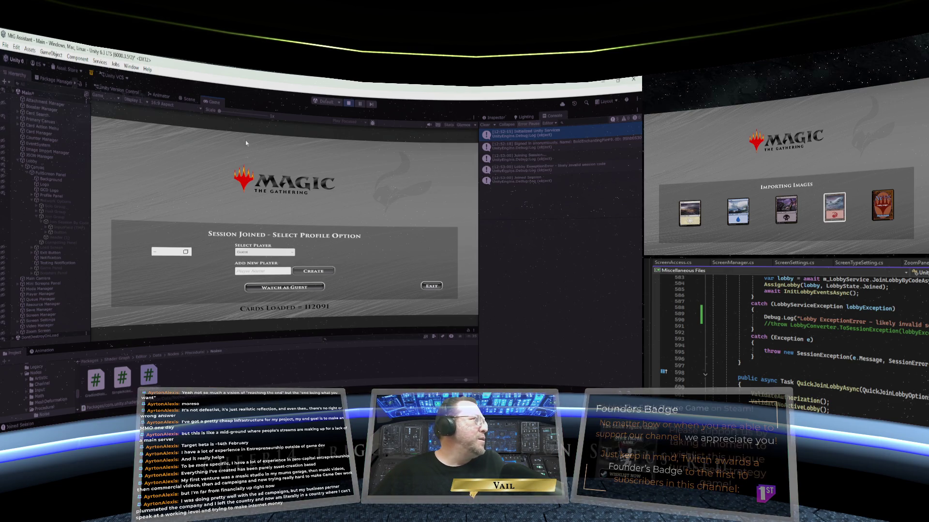
pyautogui.click(274, 271)
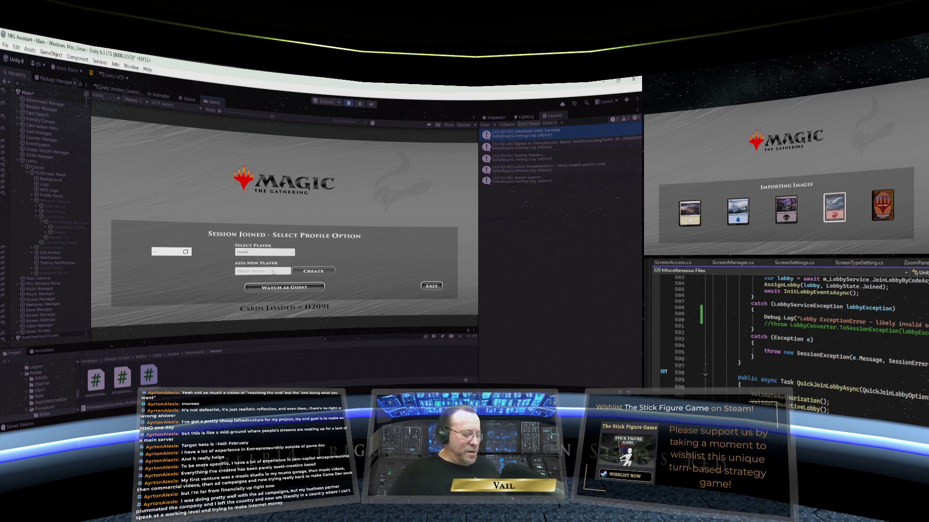
# - Enter a new player name under Add New Player and try creating the profile twice
pyautogui.write('Vail')
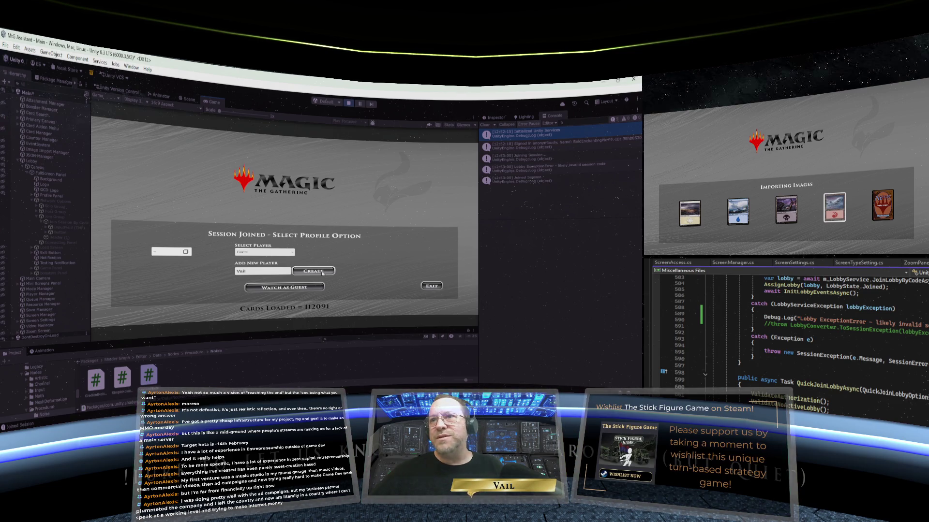
pyautogui.click(322, 271)
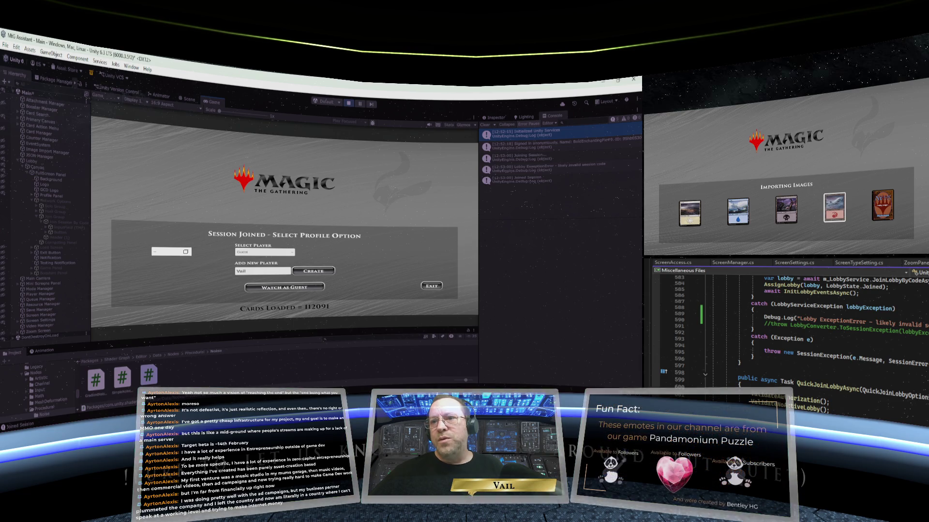
pyautogui.scroll(15, 833, 403)
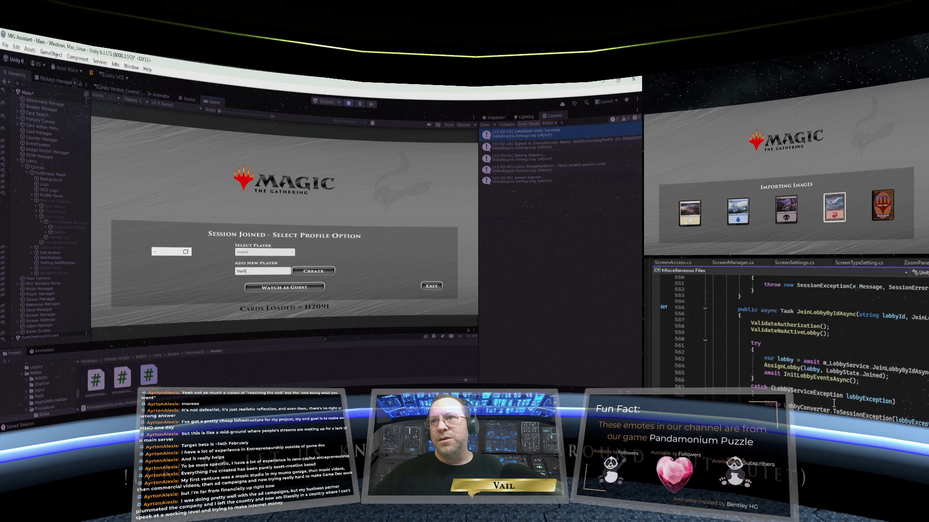
pyautogui.scroll(-9, 832, 402)
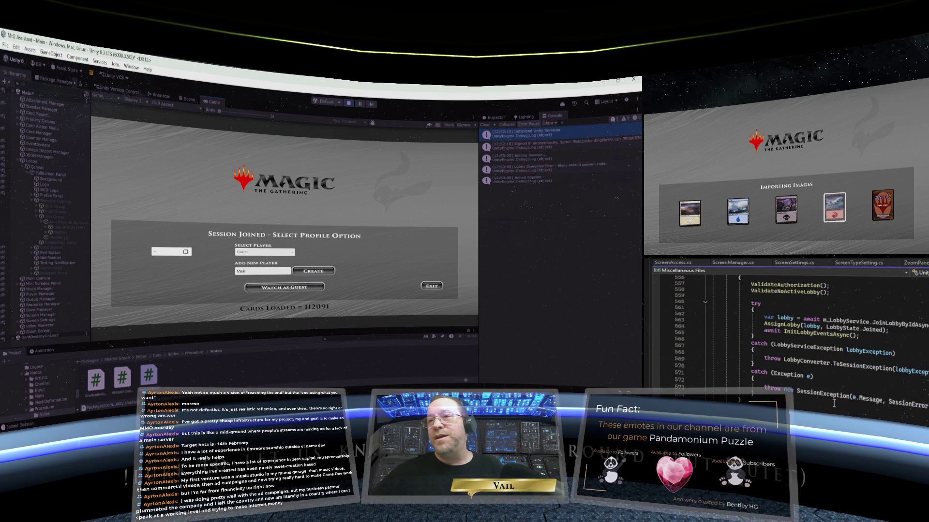
pyautogui.scroll(-4, 834, 403)
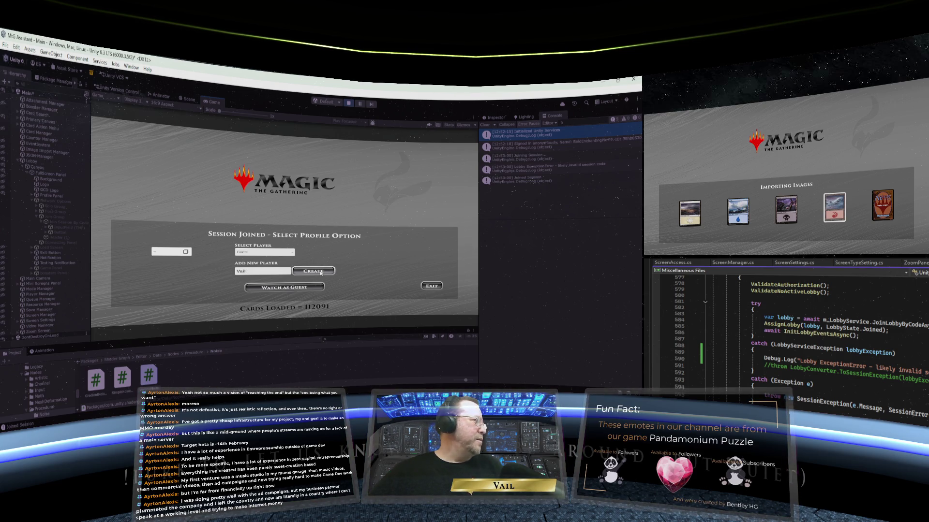
pyautogui.click(321, 273)
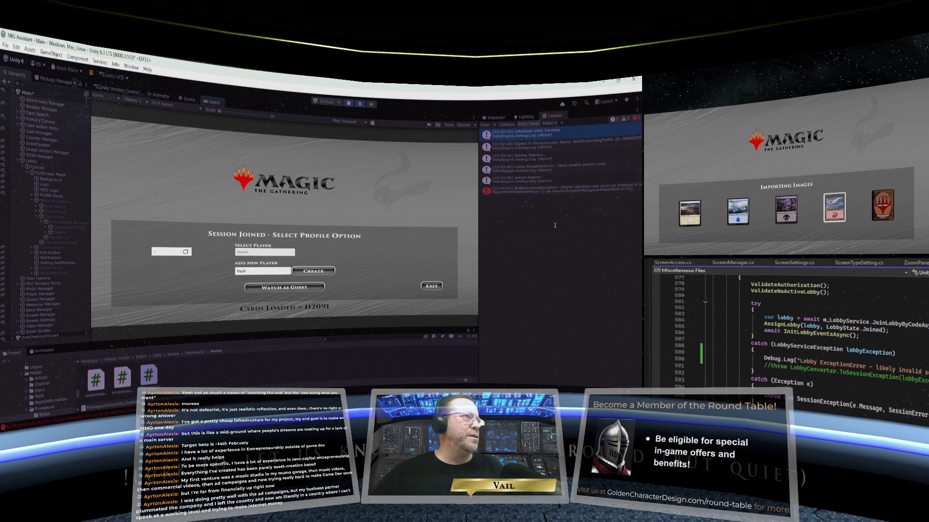
# - Show the AddNewPlayer NullReferenceException stack trace and widen the Console to read it
pyautogui.click(516, 191)
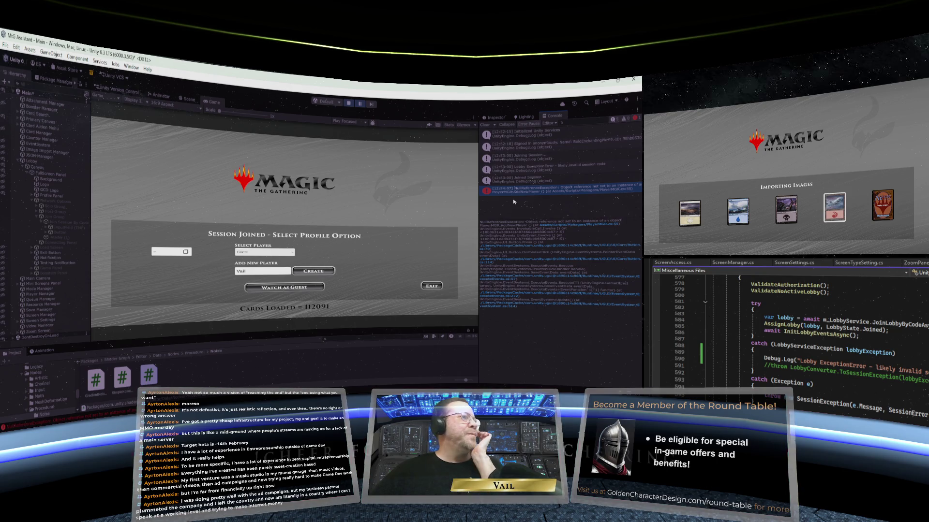
pyautogui.moveTo(479, 212); pyautogui.dragTo(451, 212)
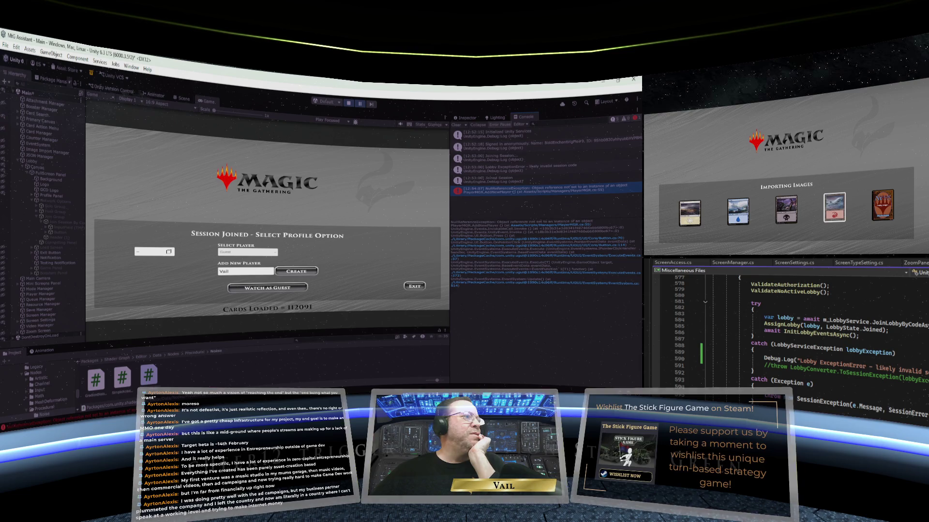
pyautogui.scroll(20, 873, 348)
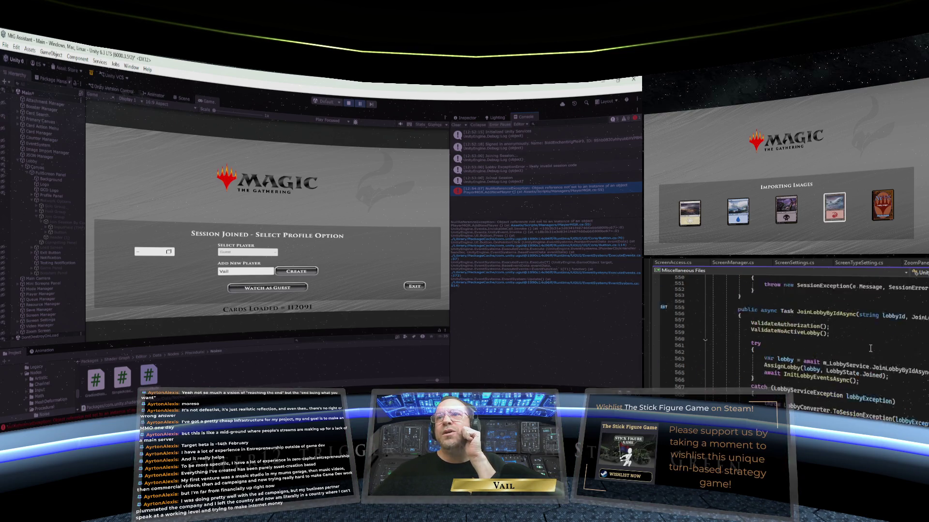
pyautogui.scroll(17, 870, 348)
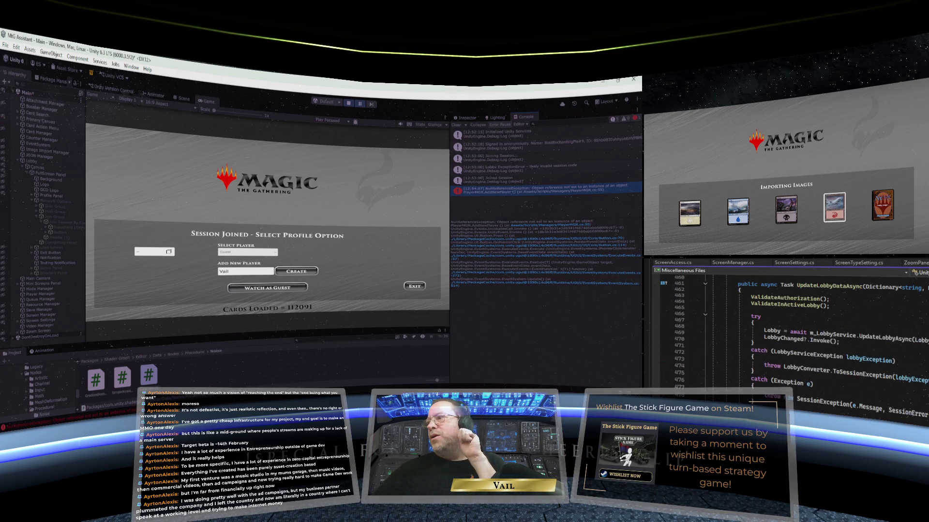
pyautogui.scroll(20, 874, 348)
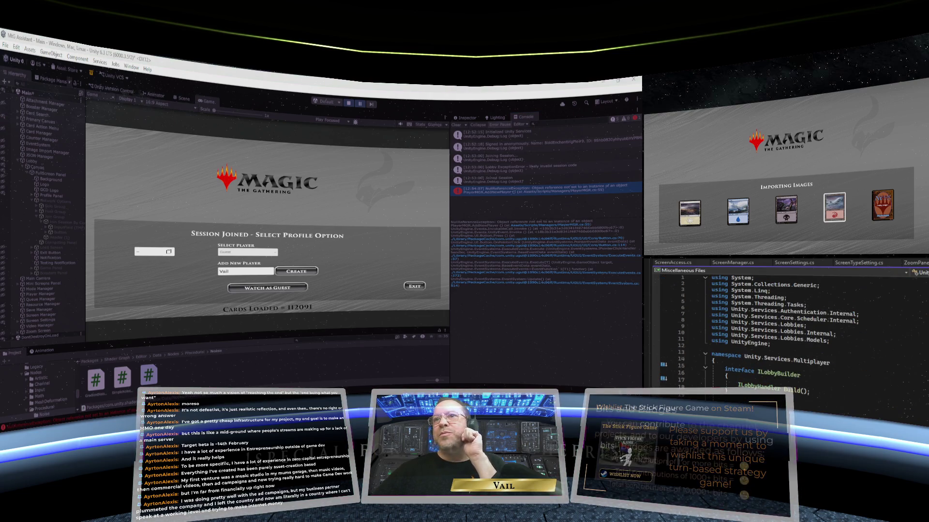
pyautogui.scroll(-20, 827, 339)
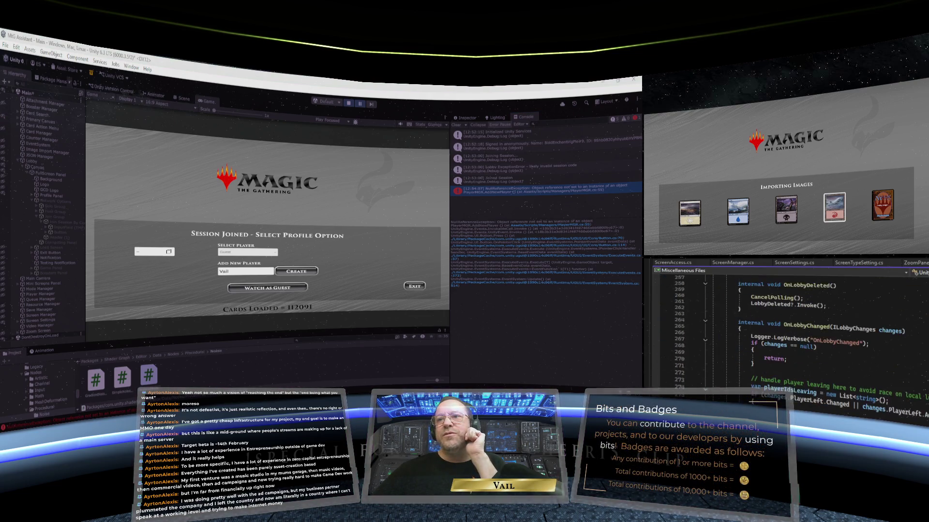
pyautogui.scroll(-1, 832, 349)
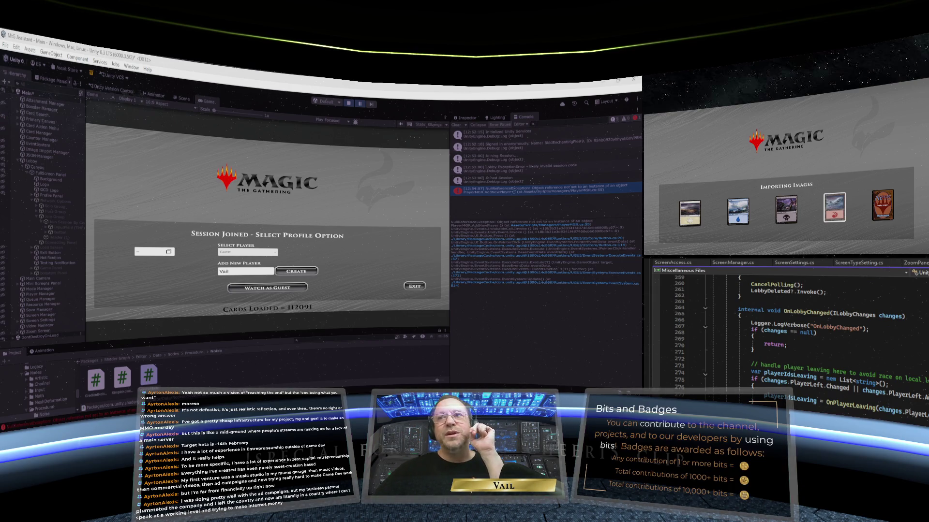
pyautogui.scroll(-20, 832, 339)
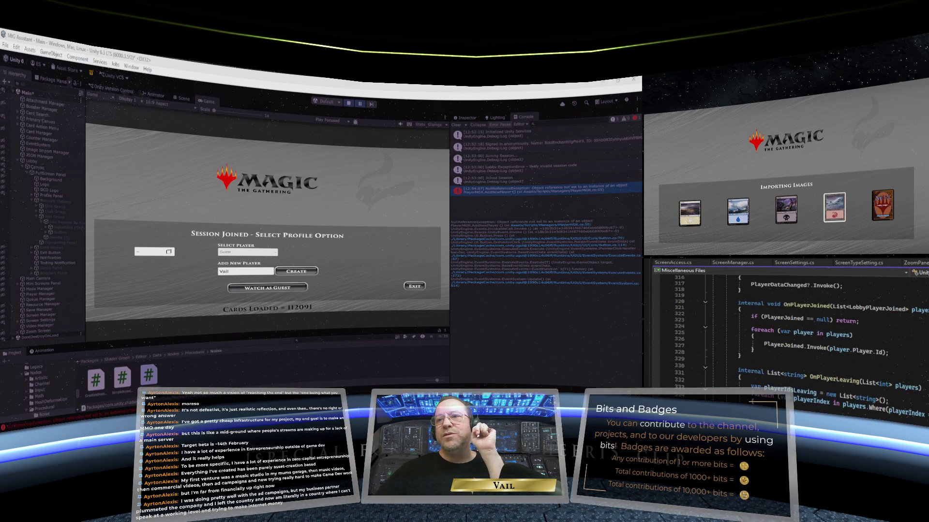
pyautogui.scroll(-20, 832, 339)
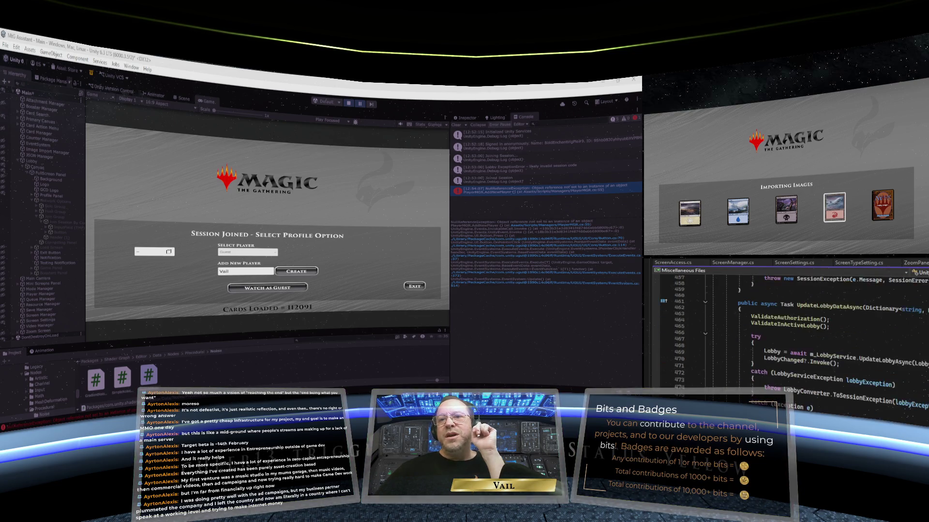
pyautogui.scroll(-20, 831, 338)
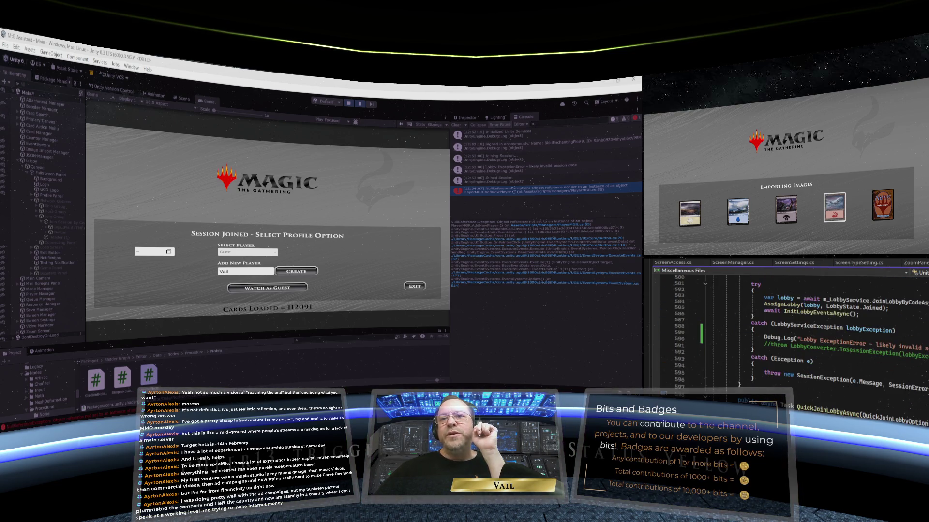
pyautogui.scroll(-3, 832, 338)
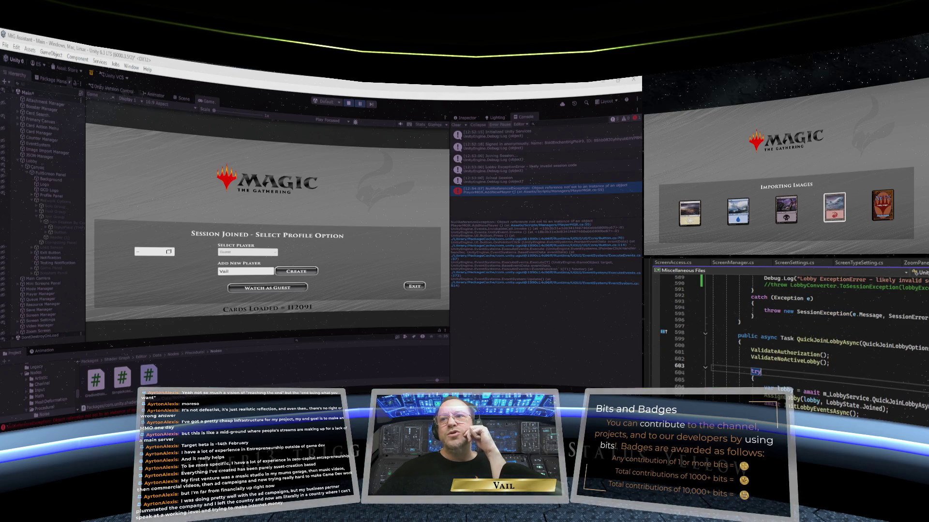
pyautogui.scroll(-3, 832, 339)
pyautogui.scroll(-20, 832, 339)
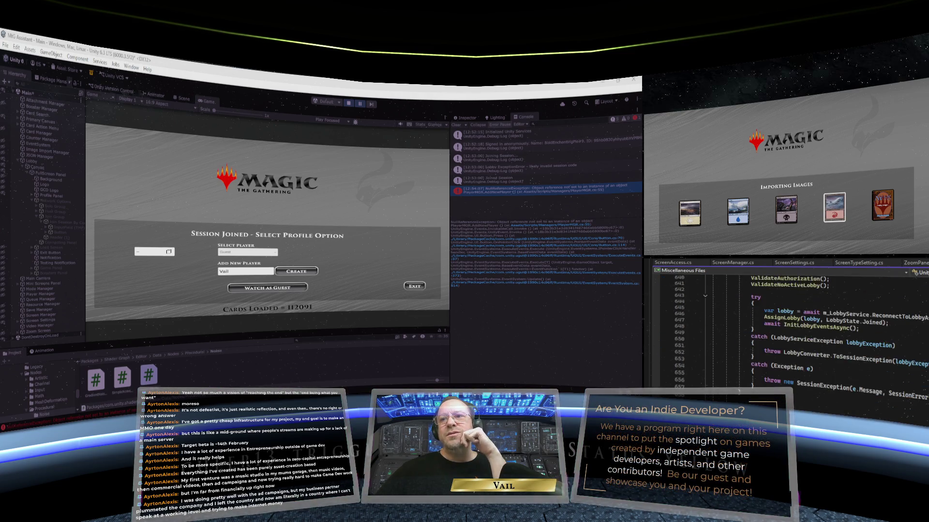
pyautogui.scroll(-13, 832, 339)
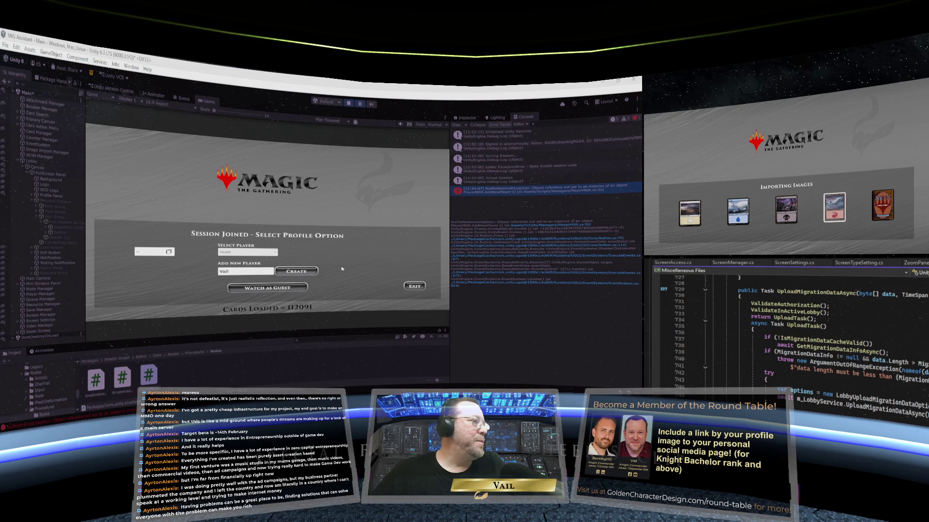
# - Exit Play mode to stop the running MTG assistant
pyautogui.click(348, 104)
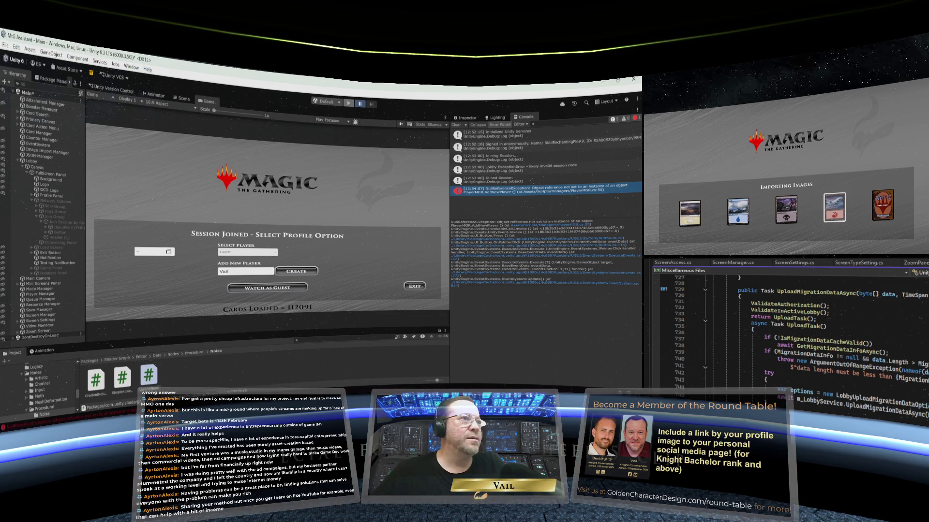
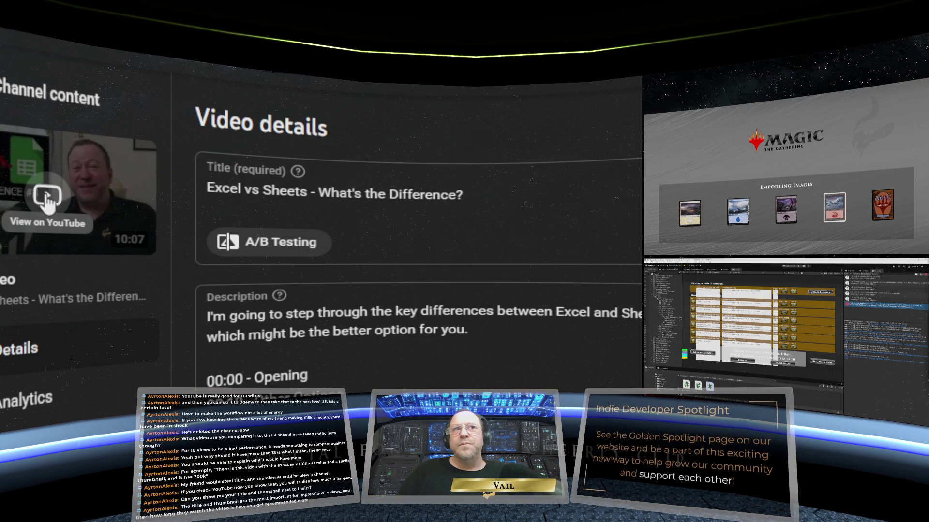
# - Open 'Excel vs Sheets - What's the Difference?' on YouTube from its Studio details page
pyautogui.click(47, 195)
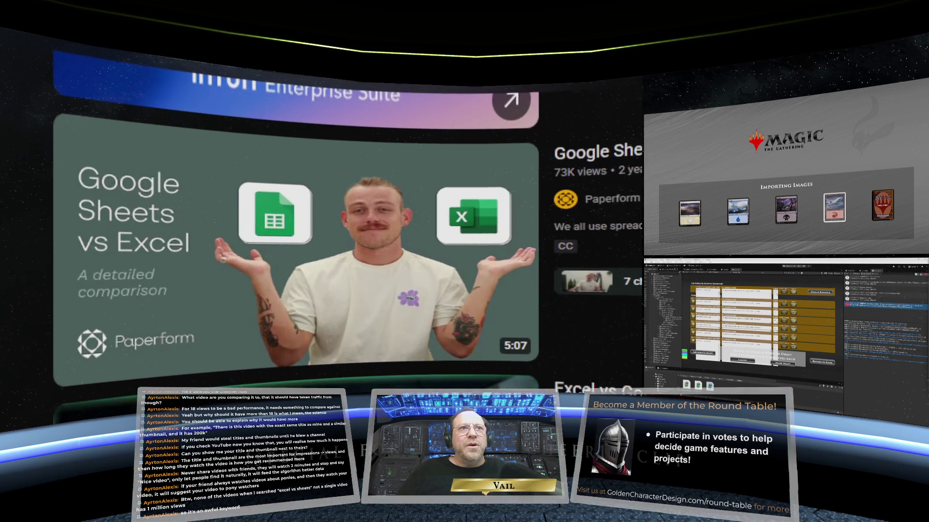
# - Scroll through the competing Excel vs Google Sheets videos to the Simon Sez IT comparison
pyautogui.scroll(-5, 295, 233)
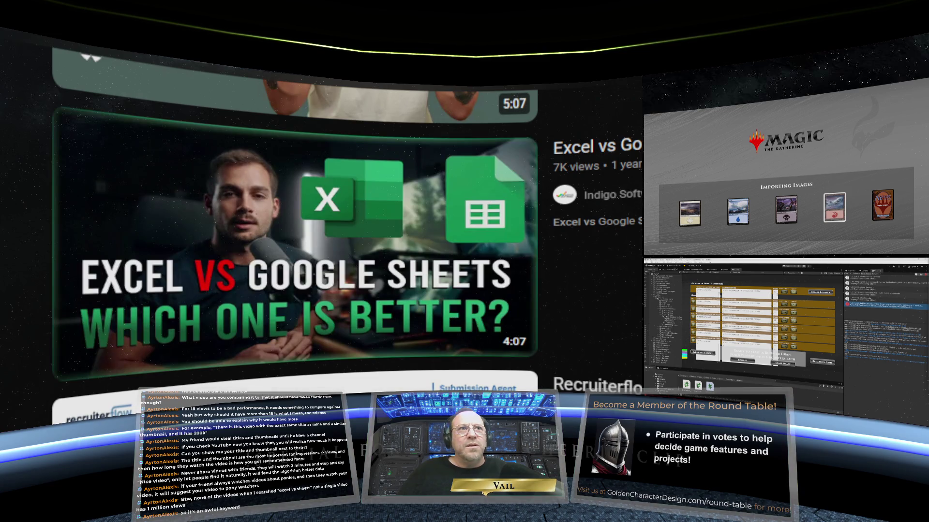
pyautogui.scroll(-10, 622, 121)
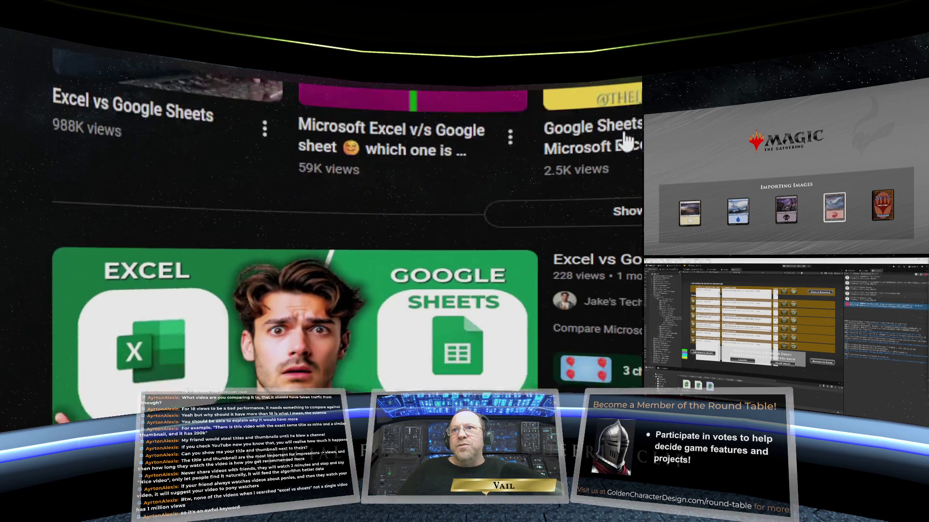
pyautogui.scroll(-3, 627, 142)
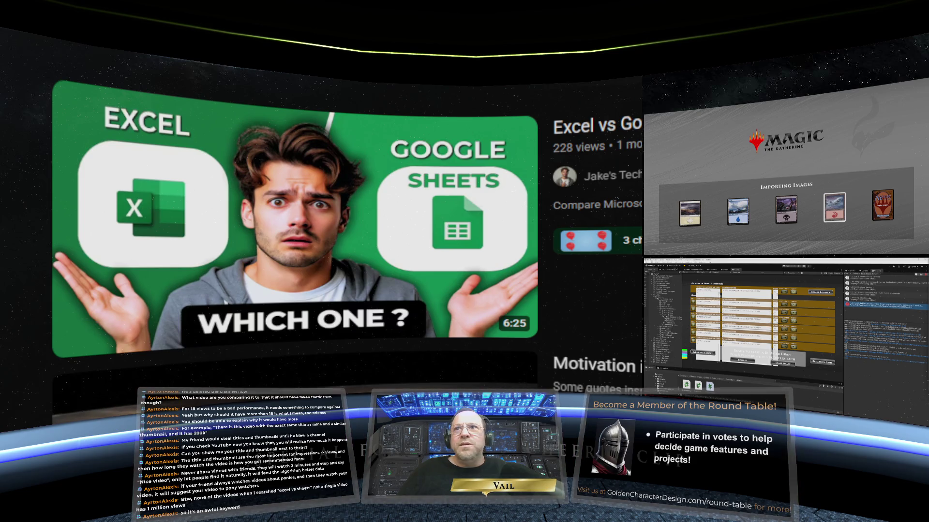
pyautogui.scroll(-10, 295, 217)
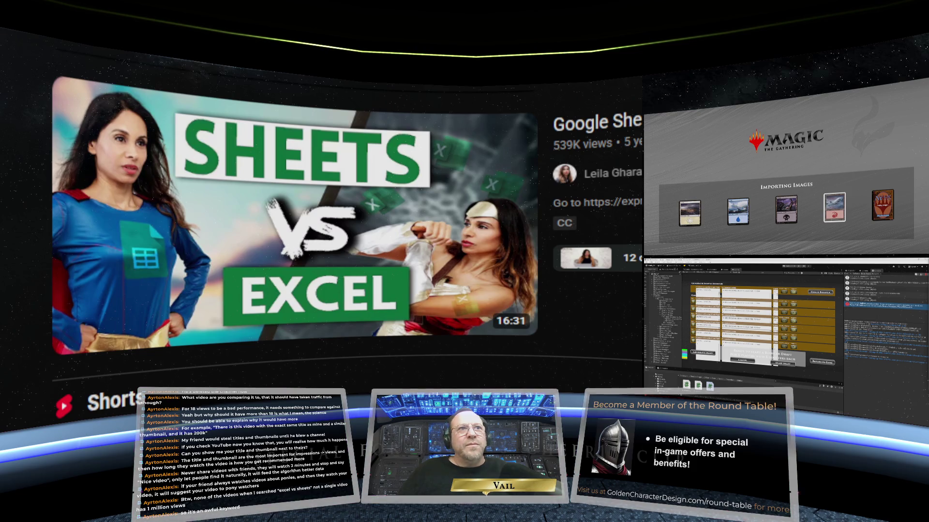
pyautogui.scroll(-10, 346, 232)
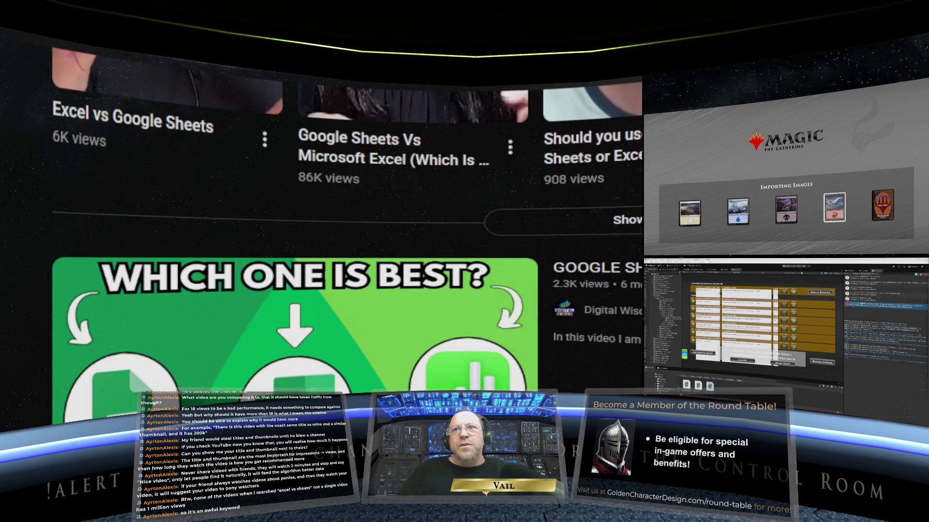
pyautogui.scroll(-5, 346, 232)
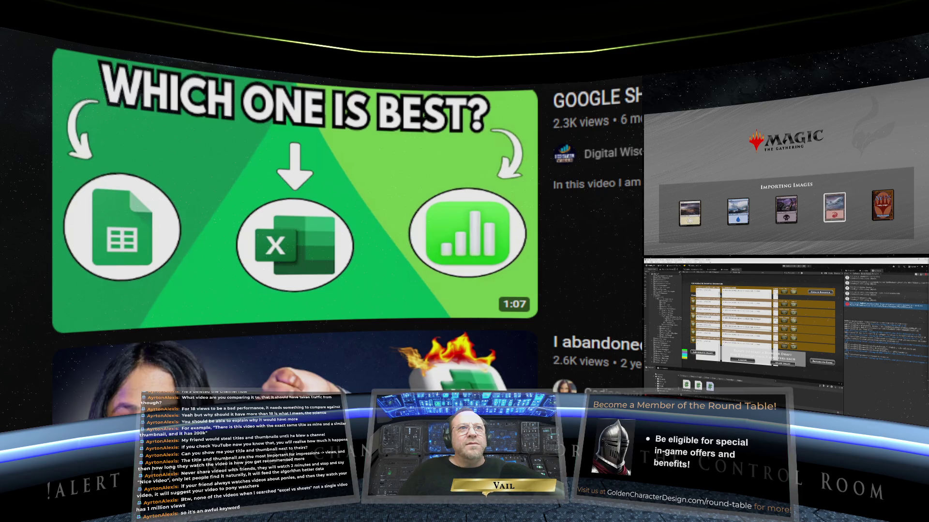
pyautogui.scroll(-10, 345, 232)
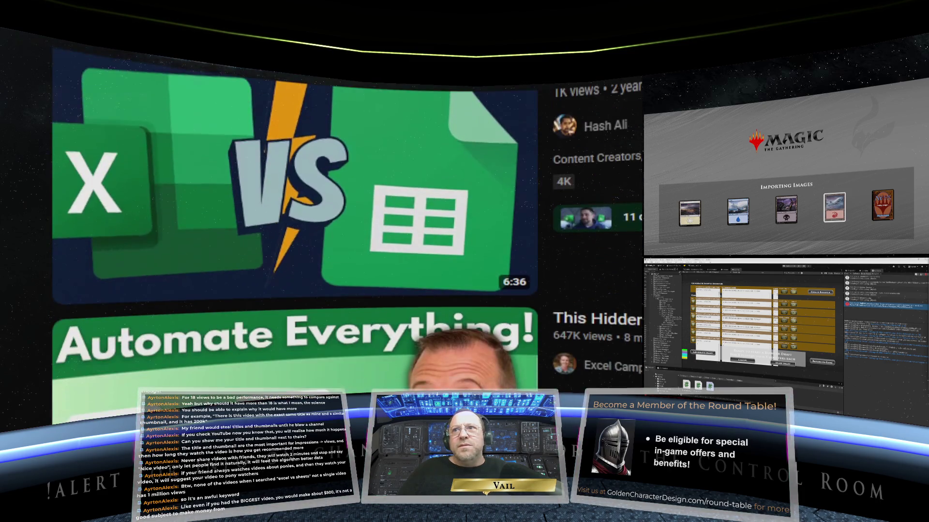
pyautogui.scroll(-5, 346, 232)
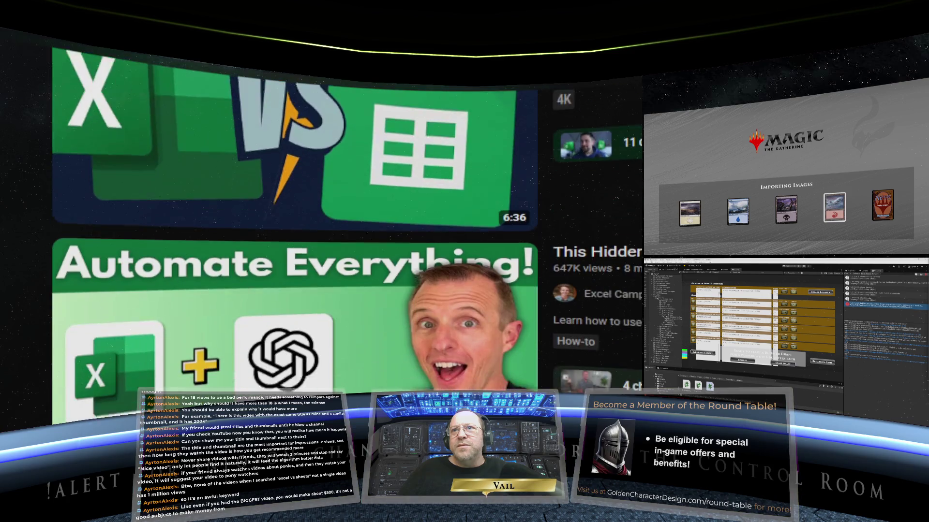
pyautogui.scroll(-5, 346, 232)
pyautogui.scroll(-3, 345, 233)
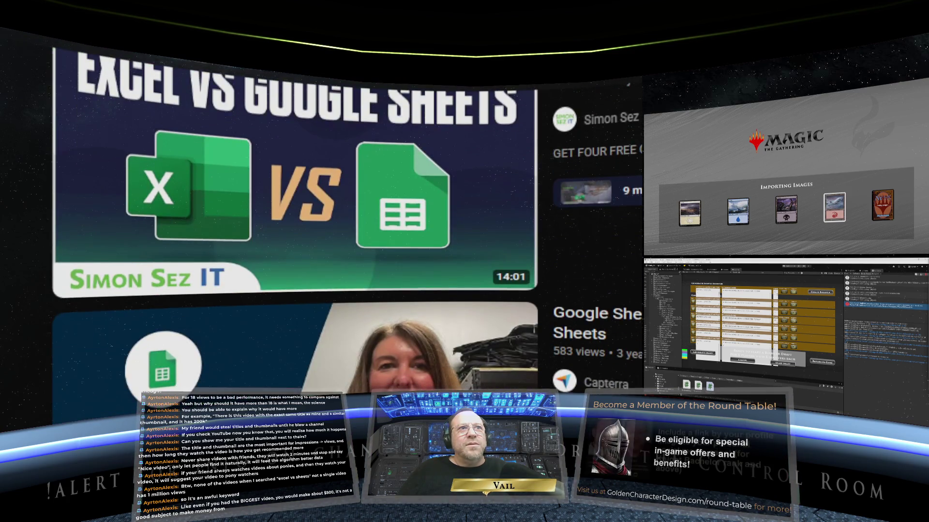
pyautogui.scroll(4, 346, 232)
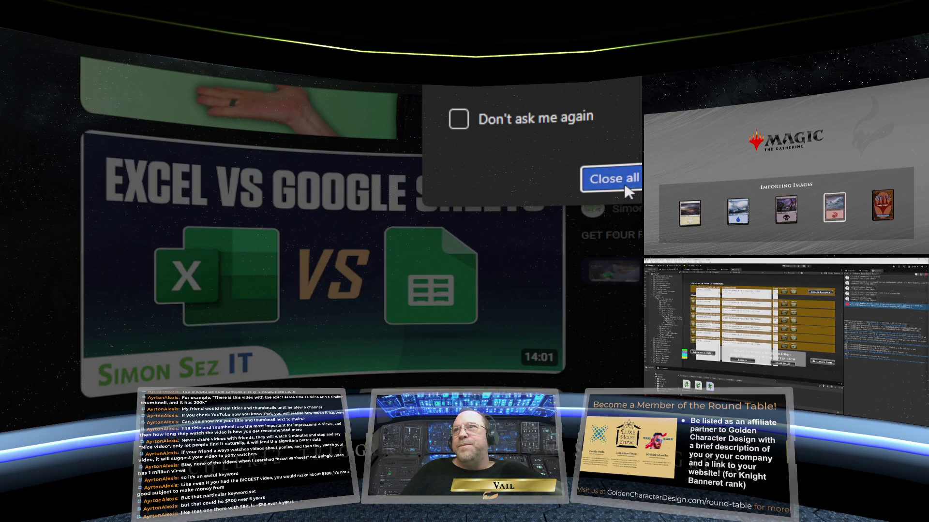
# - Close all open Chrome tabs to shut the browser
pyautogui.click(621, 183)
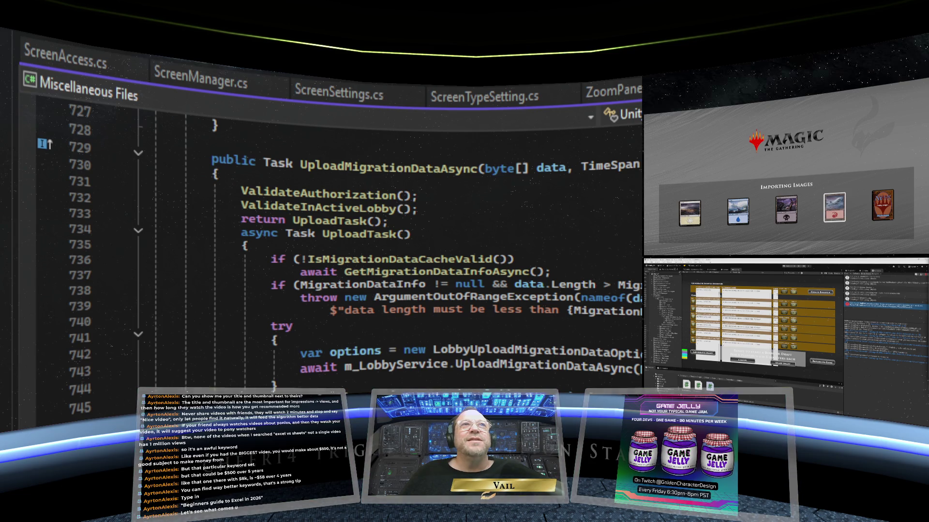
# - Switch to the other desktop showing the YouTube home page and focus its search box
pyautogui.press('ctrl+super+Right')
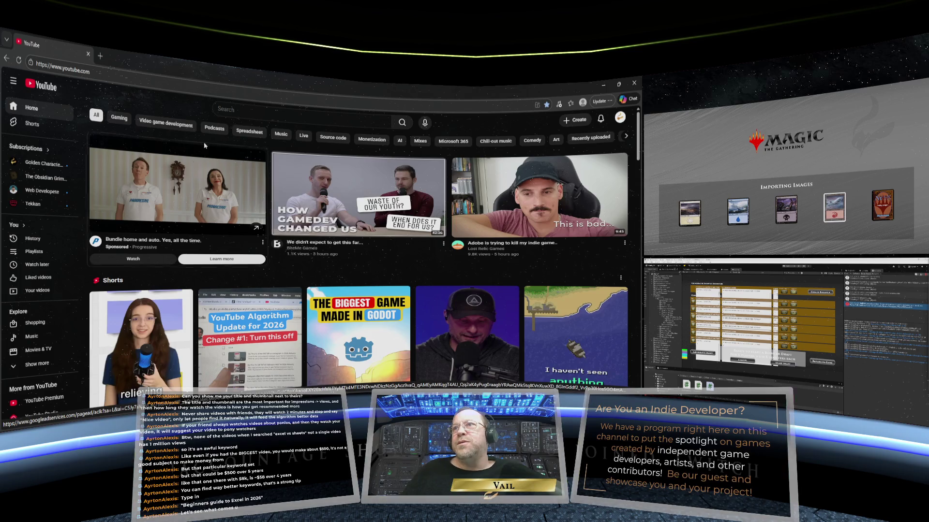
pyautogui.click(231, 107)
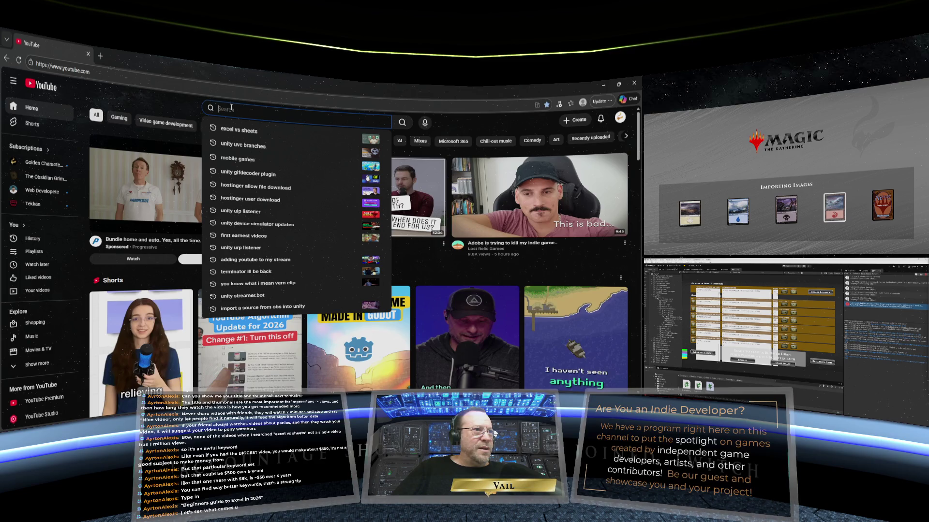
# - Search YouTube for 'beginners guide to excel in 2026'
pyautogui.write('beginne')
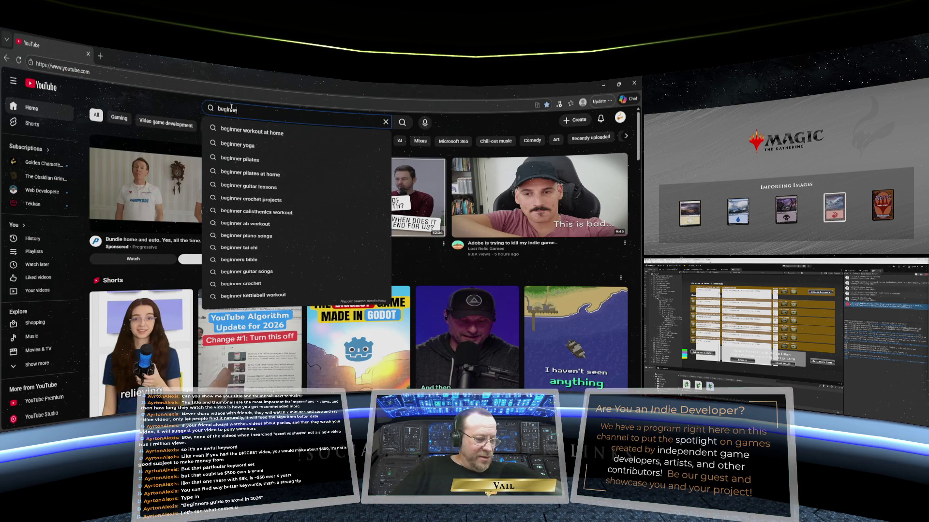
pyautogui.write('rs guide ')
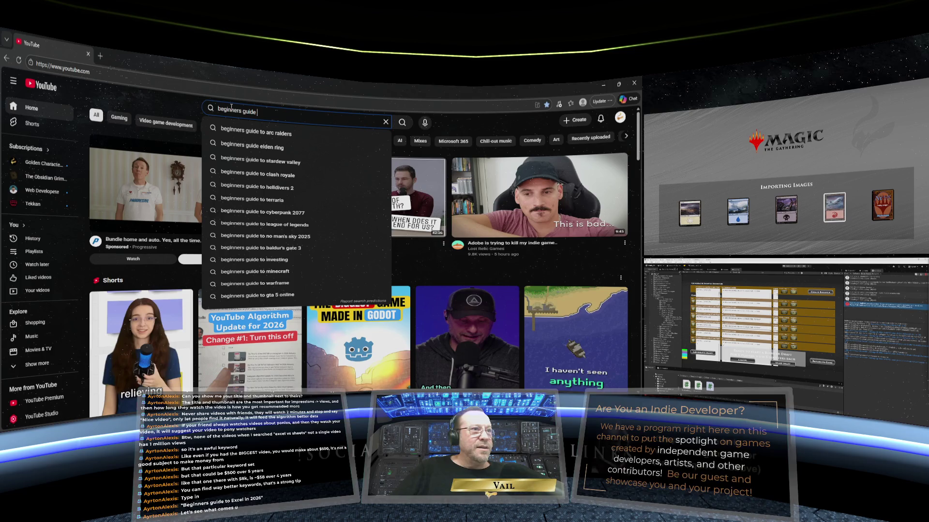
pyautogui.write('to e')
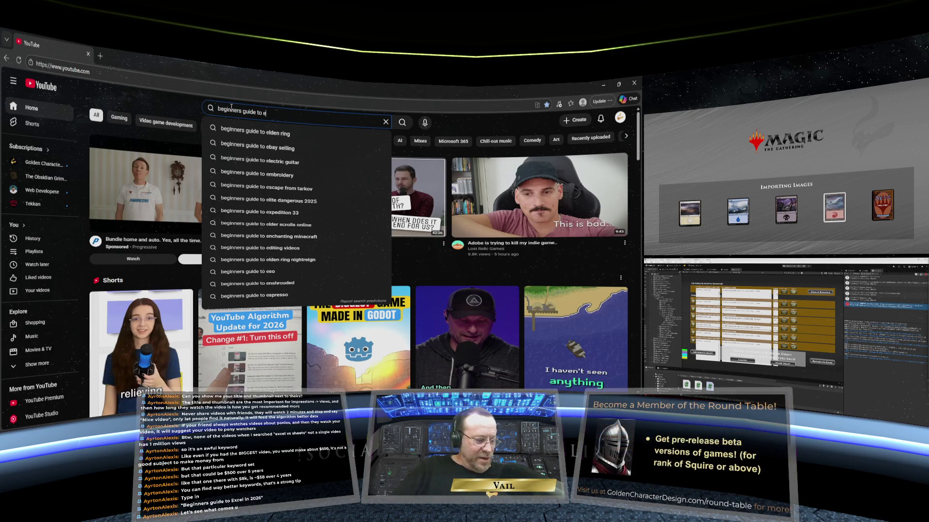
pyautogui.write('xcel in 2026')
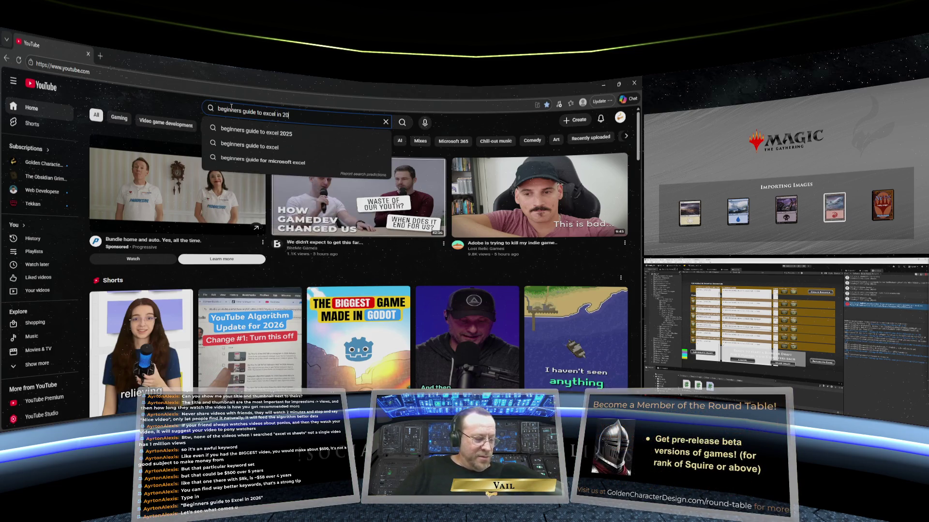
pyautogui.press('Return')
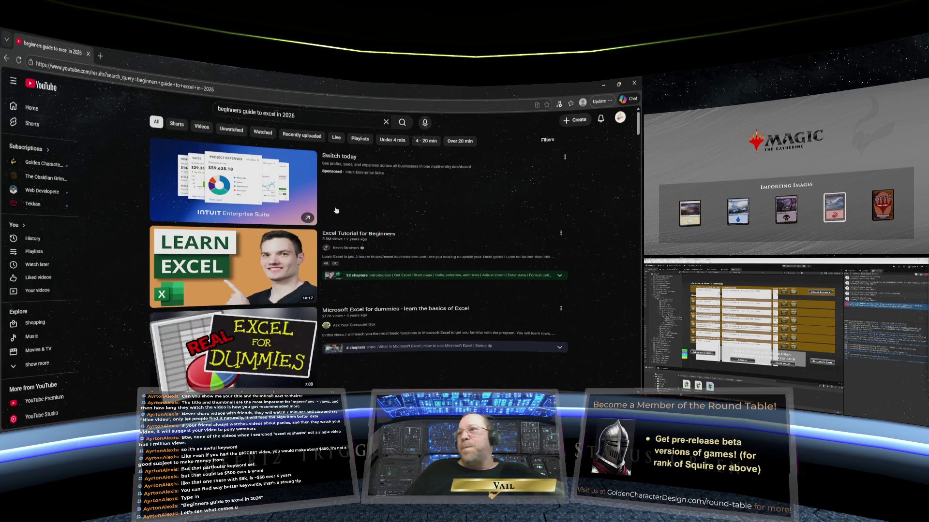
pyautogui.scroll(-1, 314, 201)
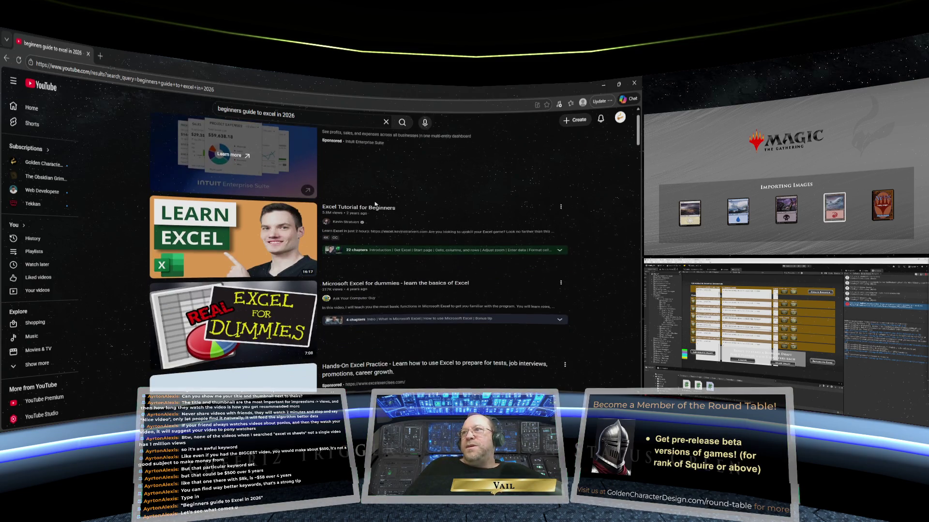
pyautogui.scroll(-1, 271, 199)
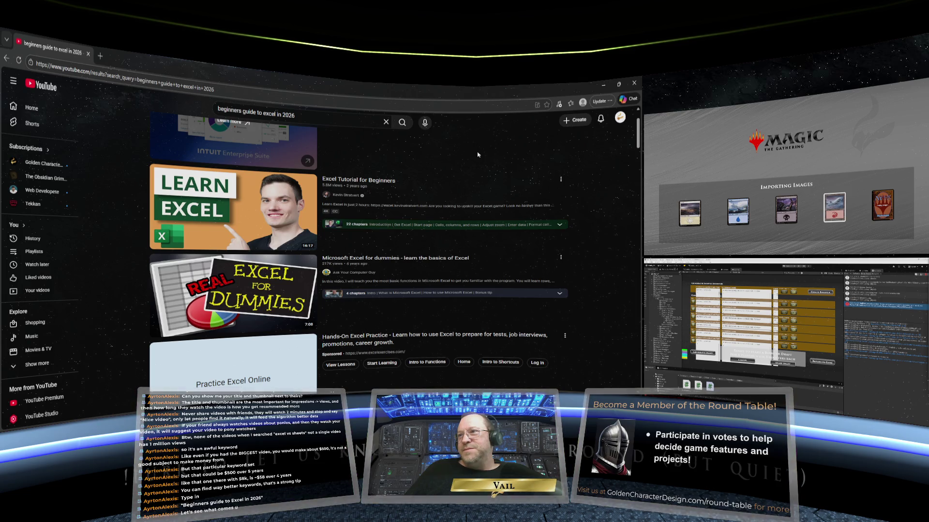
pyautogui.moveTo(427, 186)
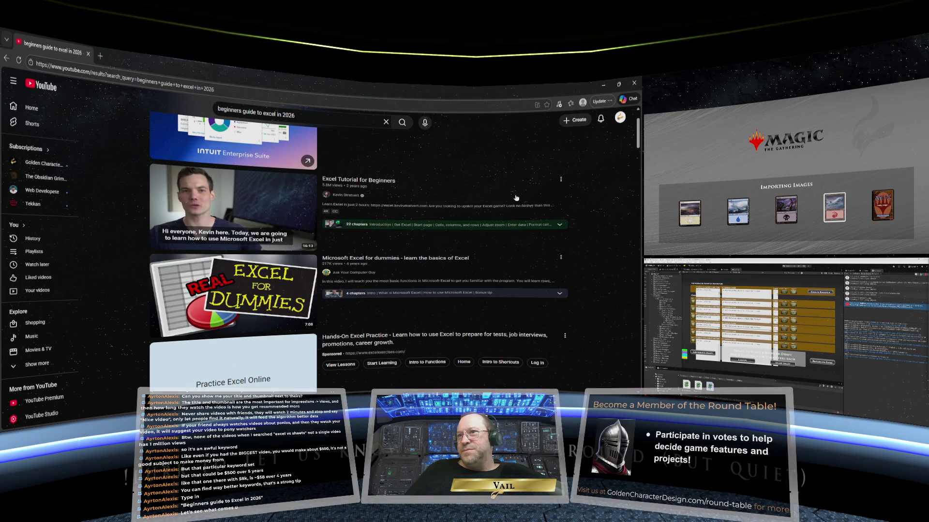
pyautogui.scroll(-1, 523, 247)
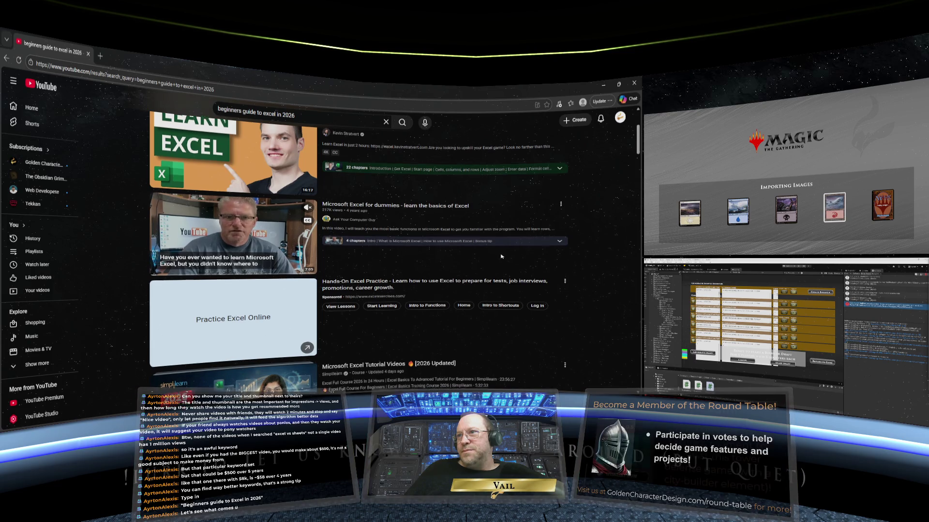
pyautogui.scroll(-2, 503, 256)
pyautogui.scroll(-2, 502, 256)
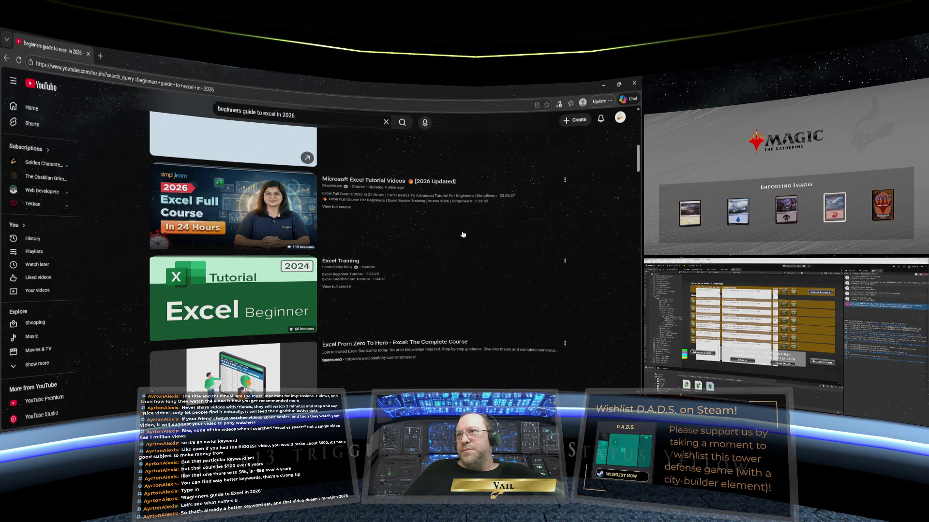
pyautogui.scroll(-2, 463, 234)
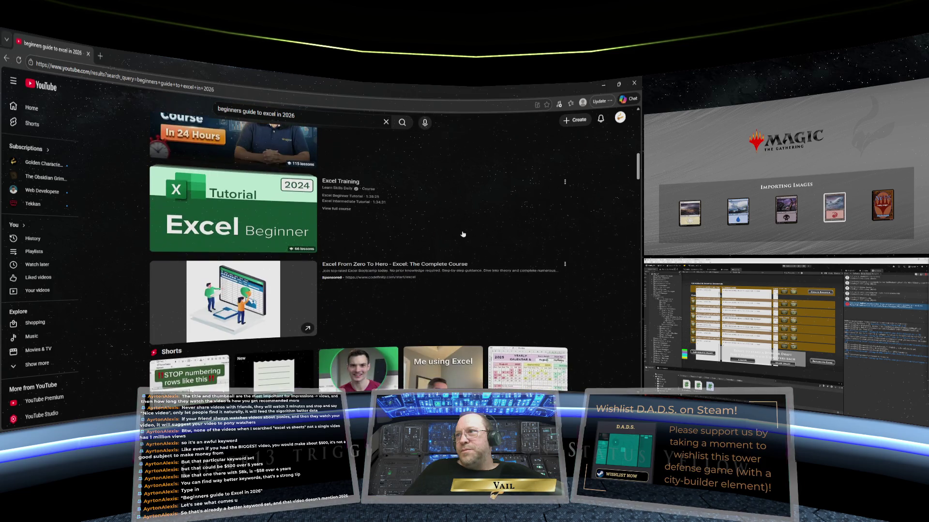
pyautogui.scroll(-4, 459, 234)
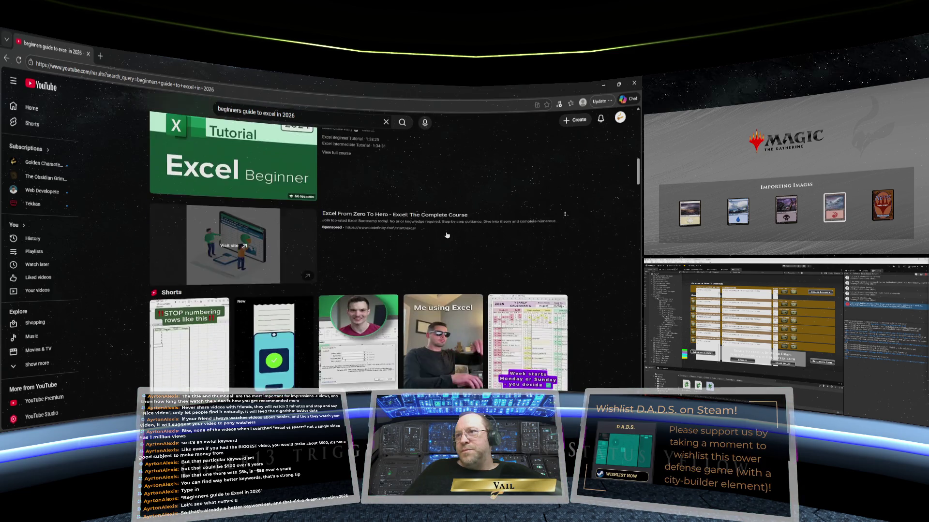
pyautogui.scroll(-2, 447, 236)
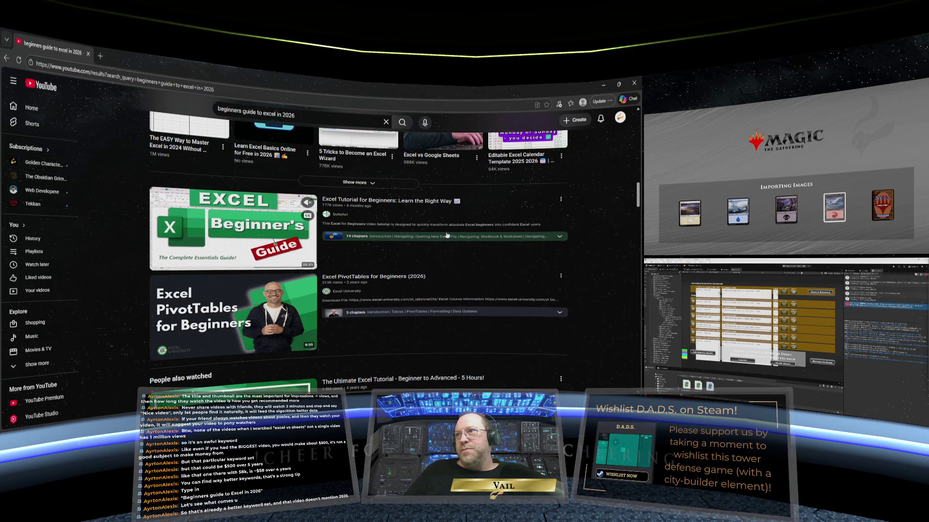
pyautogui.scroll(-1, 447, 236)
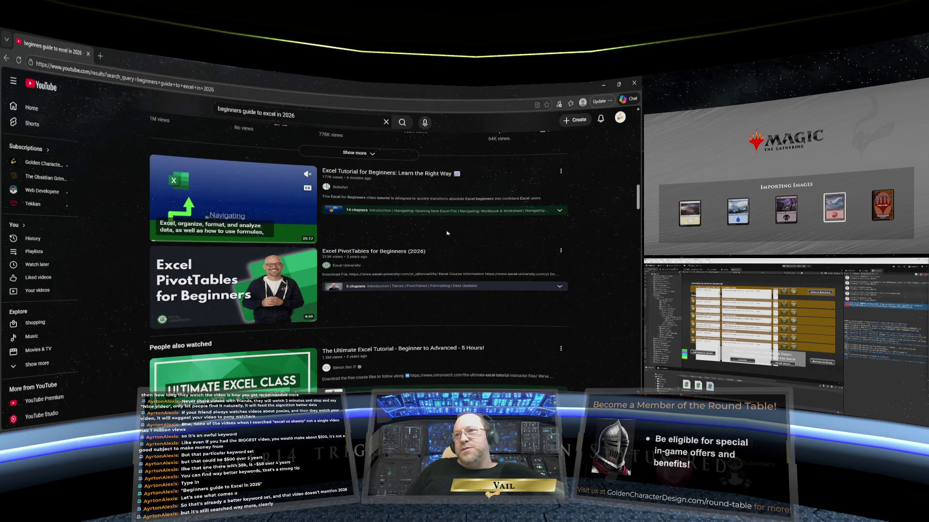
pyautogui.scroll(-3, 447, 233)
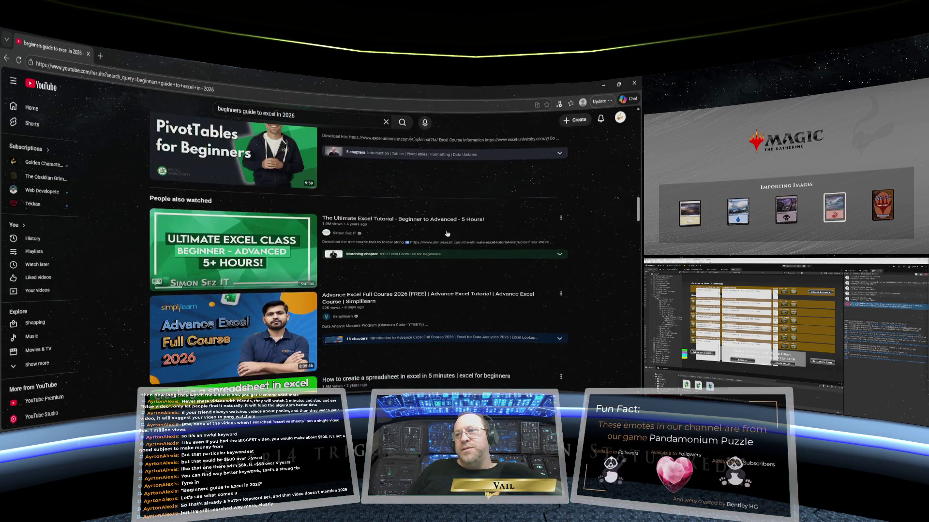
pyautogui.scroll(-5, 447, 233)
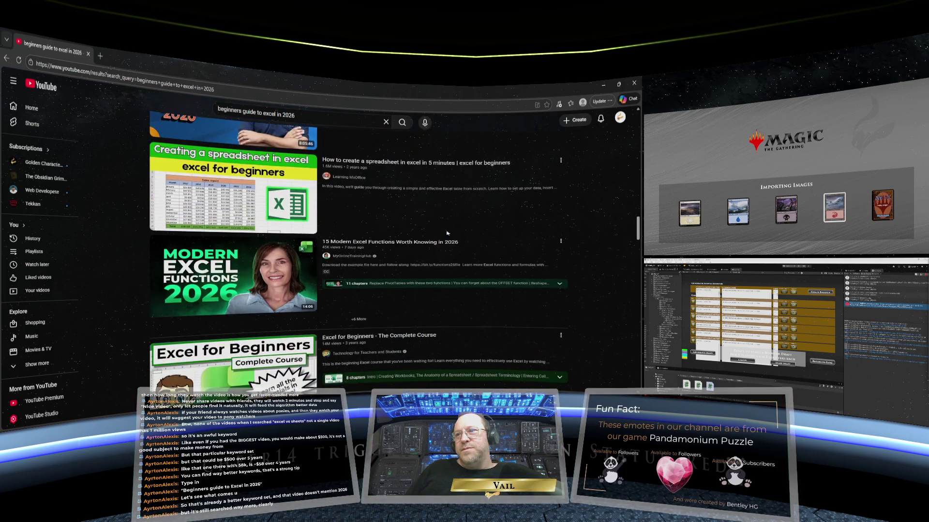
pyautogui.scroll(-2, 447, 233)
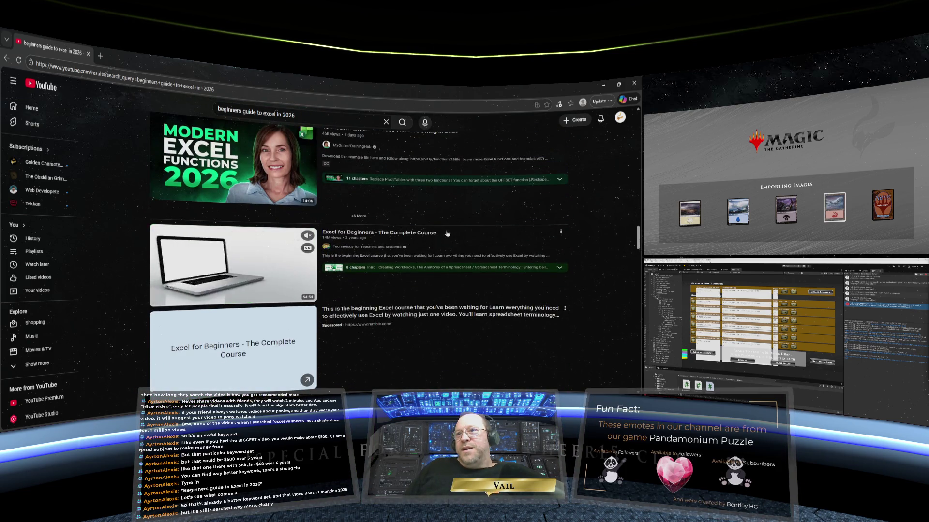
pyautogui.scroll(-5, 447, 233)
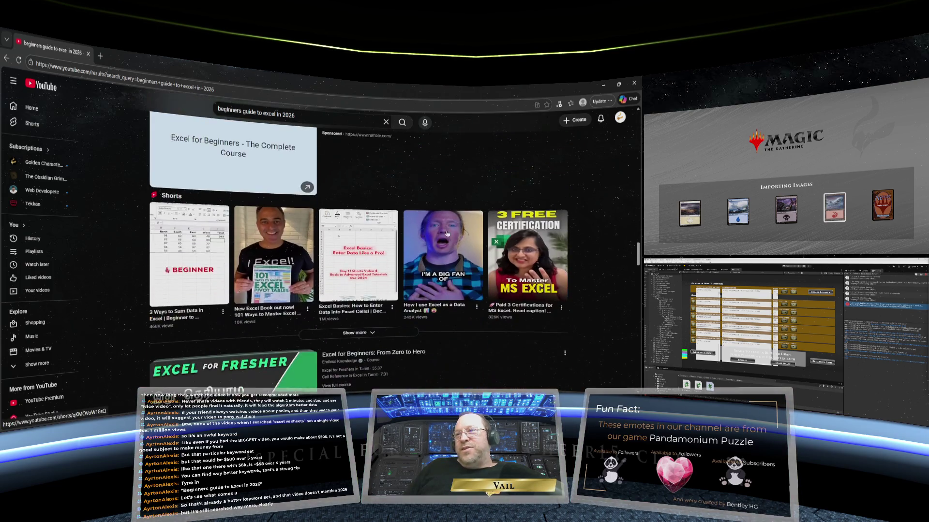
pyautogui.scroll(-4, 447, 233)
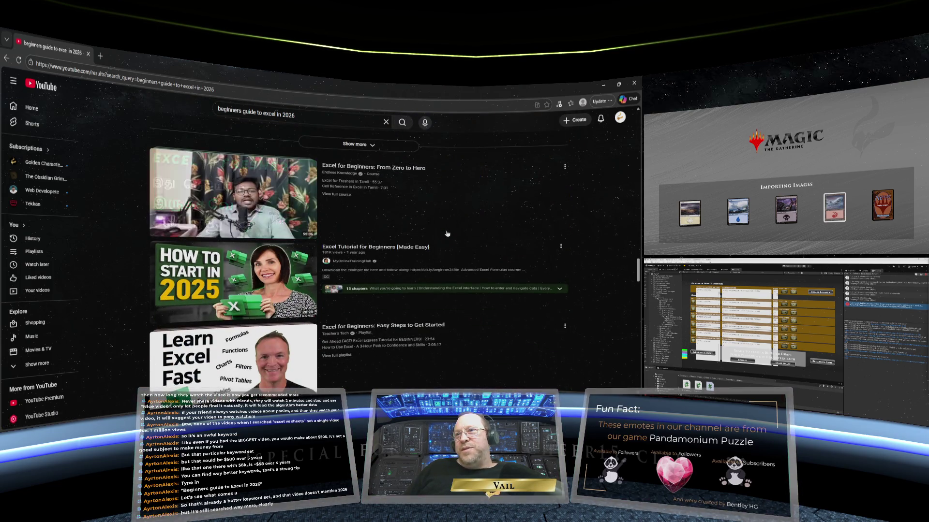
pyautogui.scroll(-3, 447, 233)
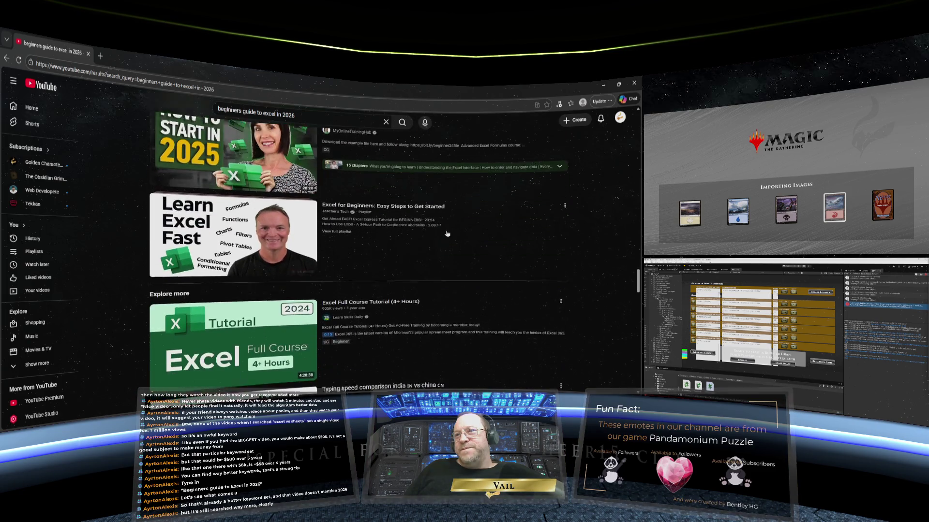
pyautogui.scroll(-1, 447, 233)
pyautogui.scroll(-2, 447, 234)
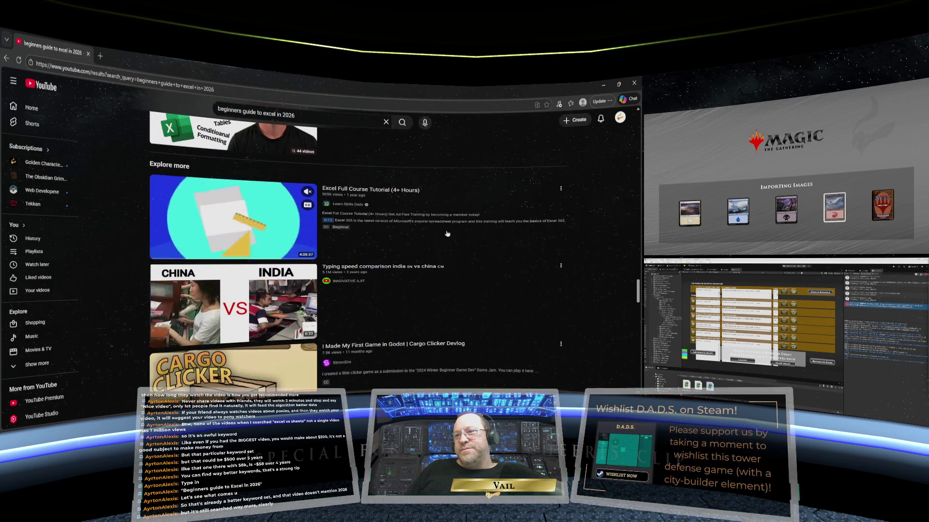
pyautogui.scroll(-3, 447, 233)
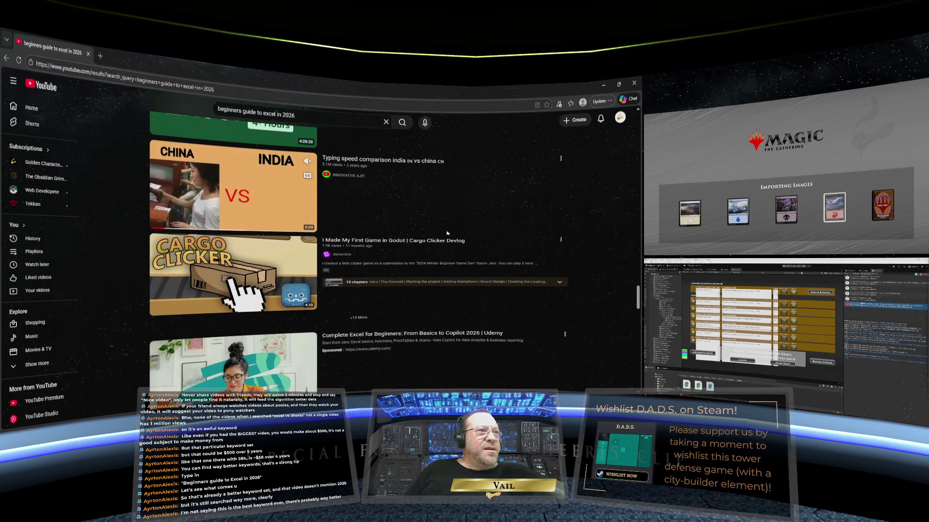
pyautogui.scroll(-3, 447, 233)
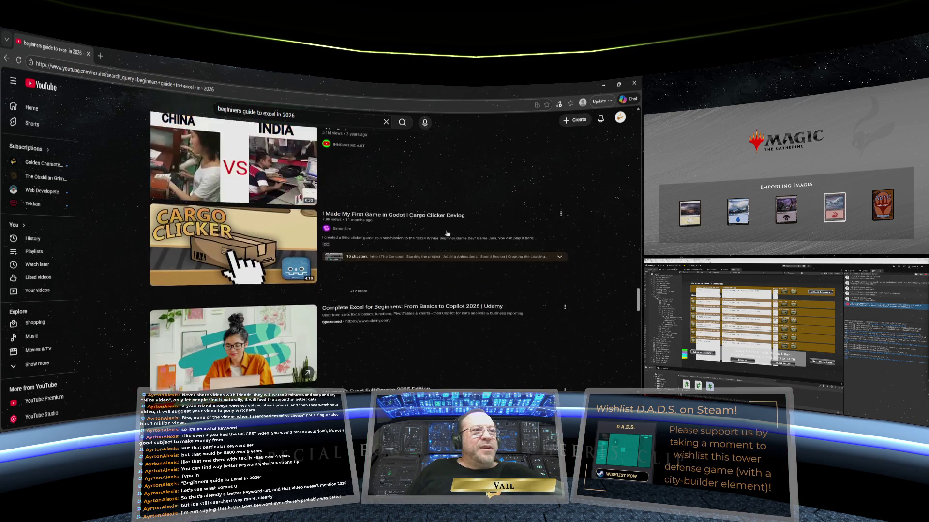
pyautogui.scroll(-5, 447, 233)
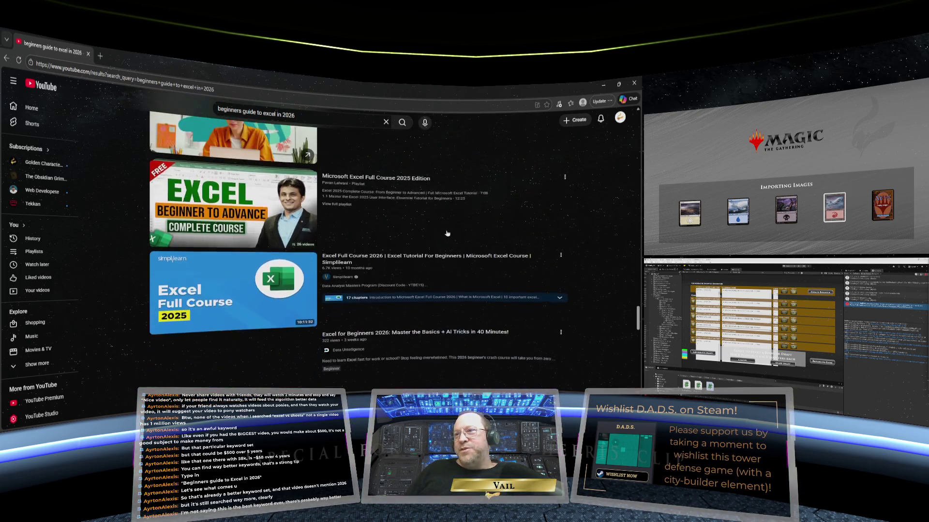
pyautogui.scroll(-1, 447, 233)
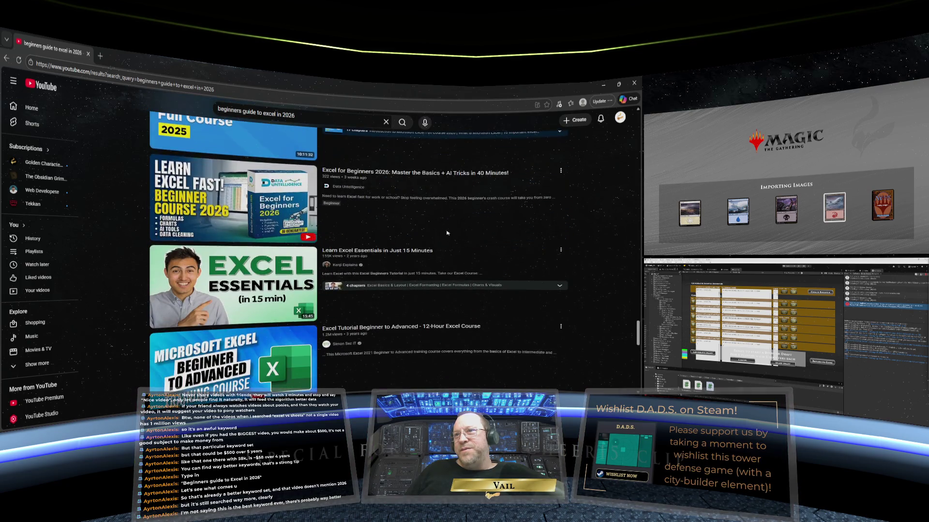
pyautogui.scroll(4, 447, 233)
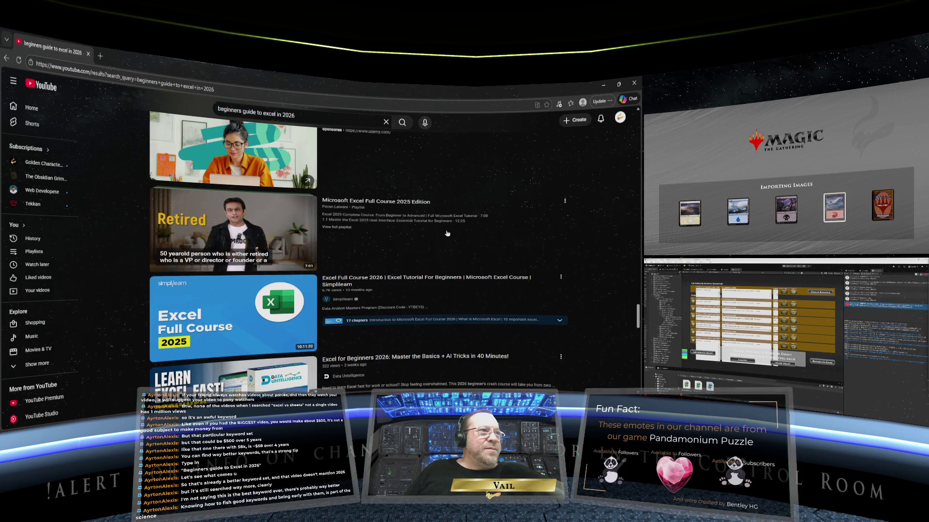
pyautogui.scroll(10, 447, 233)
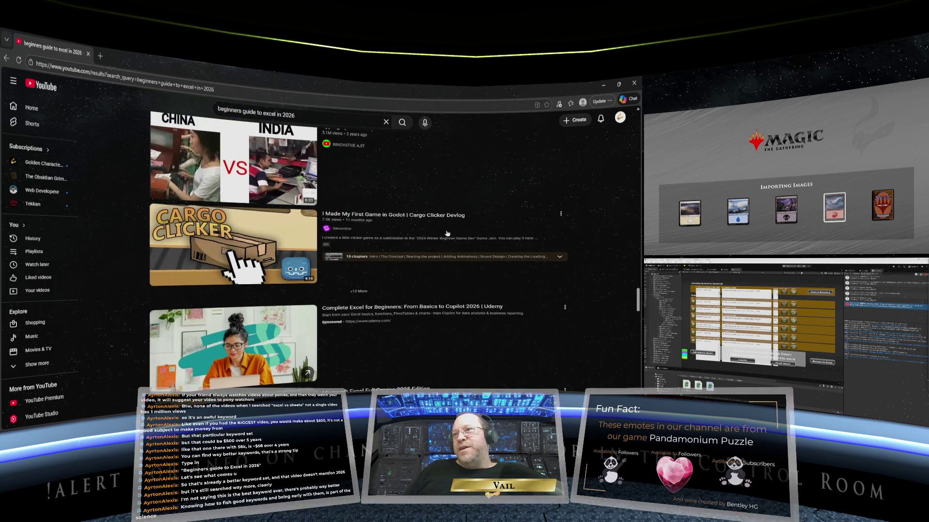
pyautogui.scroll(-10, 446, 233)
pyautogui.scroll(5, 447, 233)
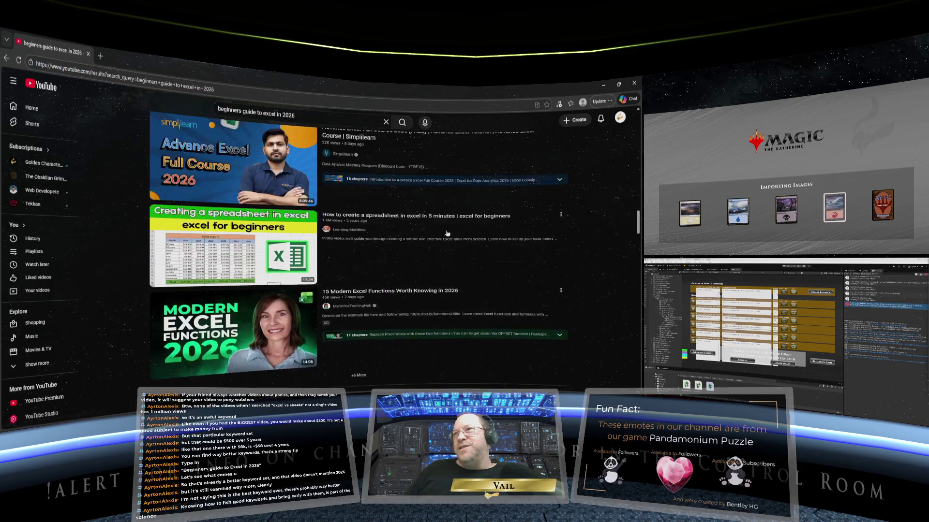
pyautogui.scroll(10, 447, 233)
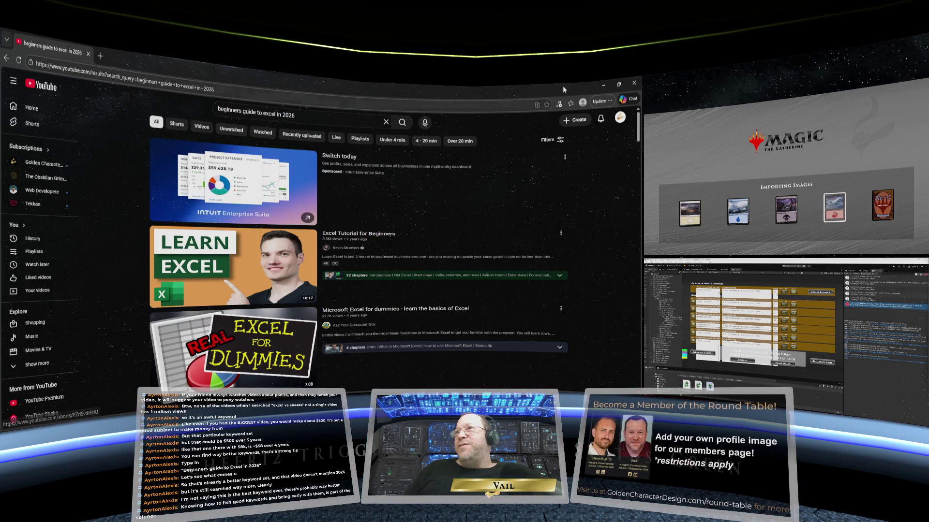
pyautogui.click(602, 89)
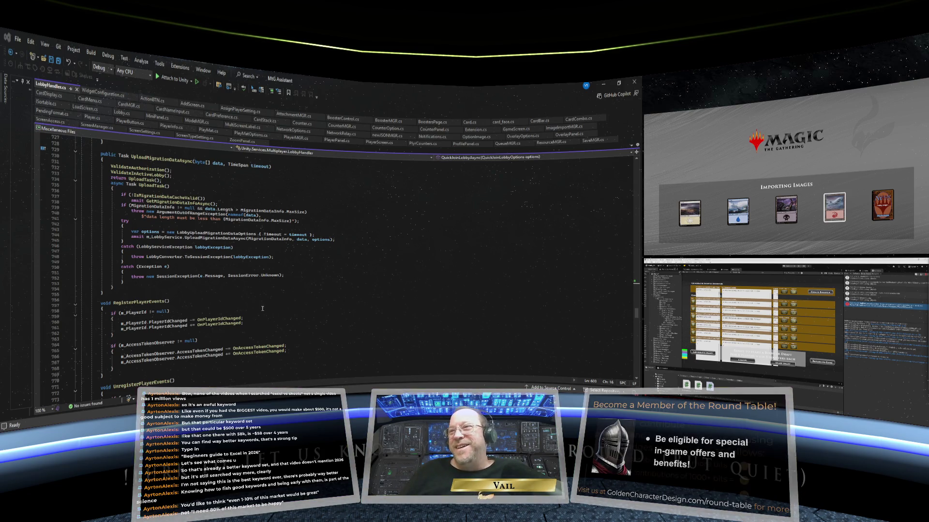
pyautogui.scroll(4, 287, 251)
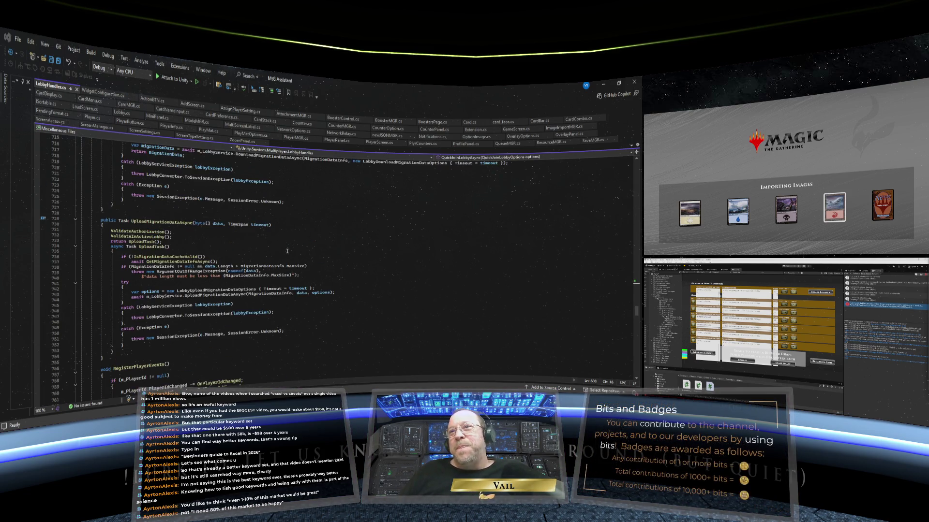
pyautogui.scroll(-2, 287, 251)
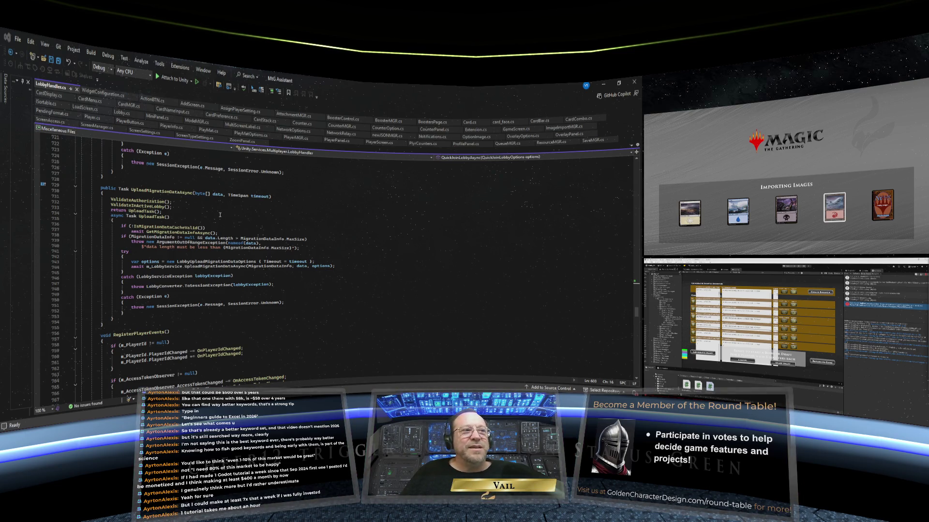
pyautogui.scroll(-1, 220, 214)
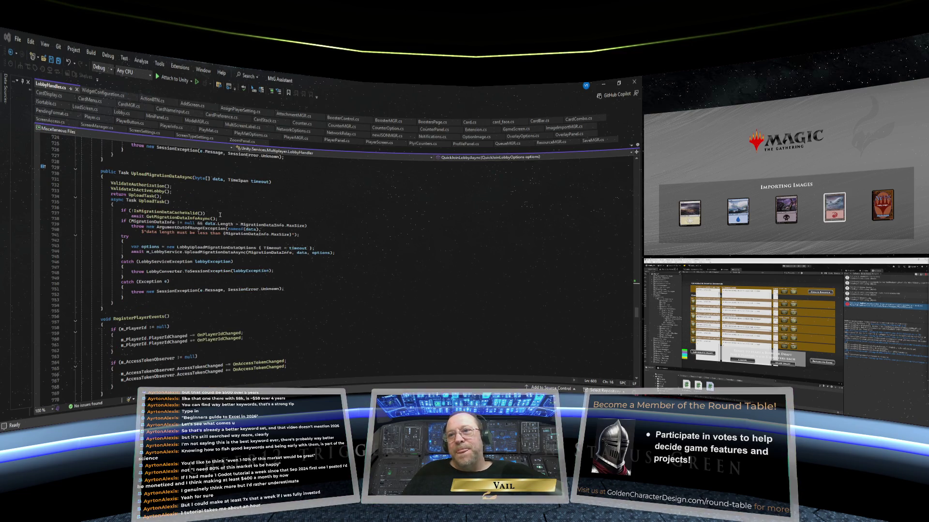
pyautogui.scroll(2, 220, 214)
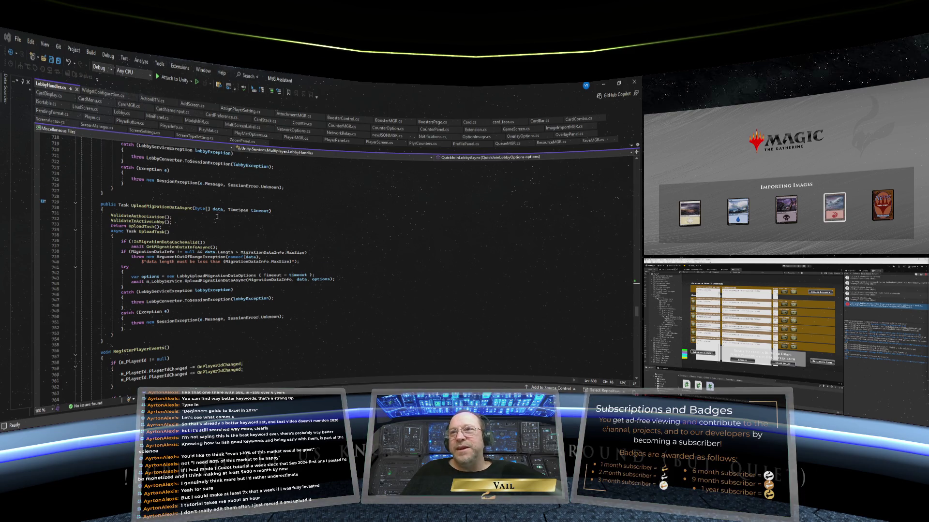
pyautogui.scroll(-2, 219, 214)
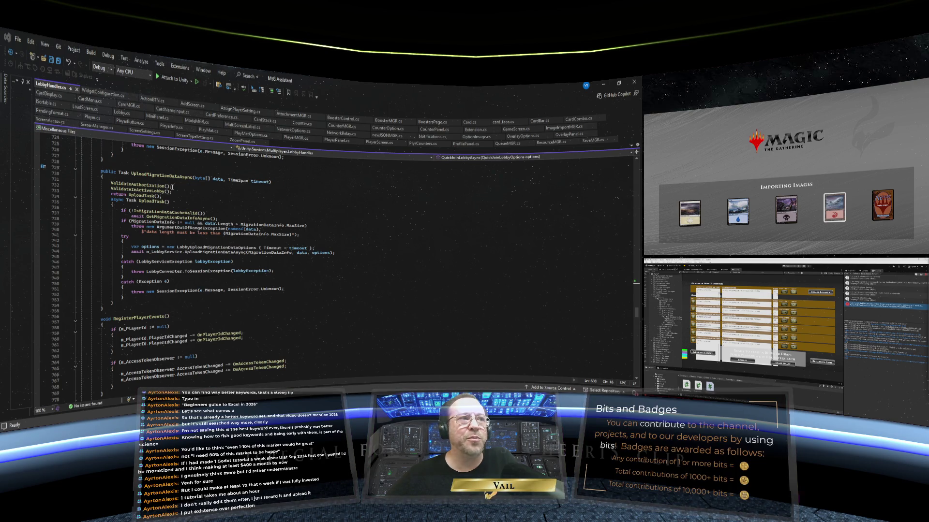
pyautogui.scroll(-10, 316, 239)
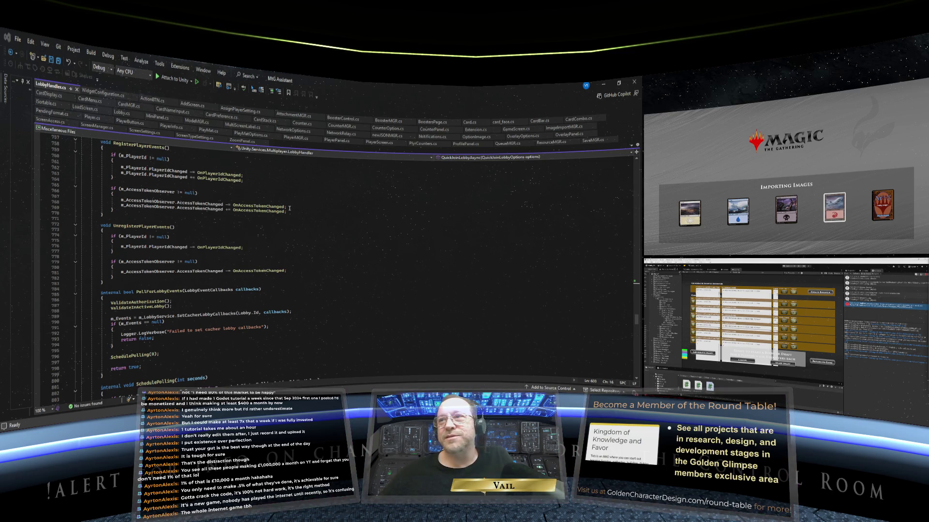
pyautogui.click(287, 209)
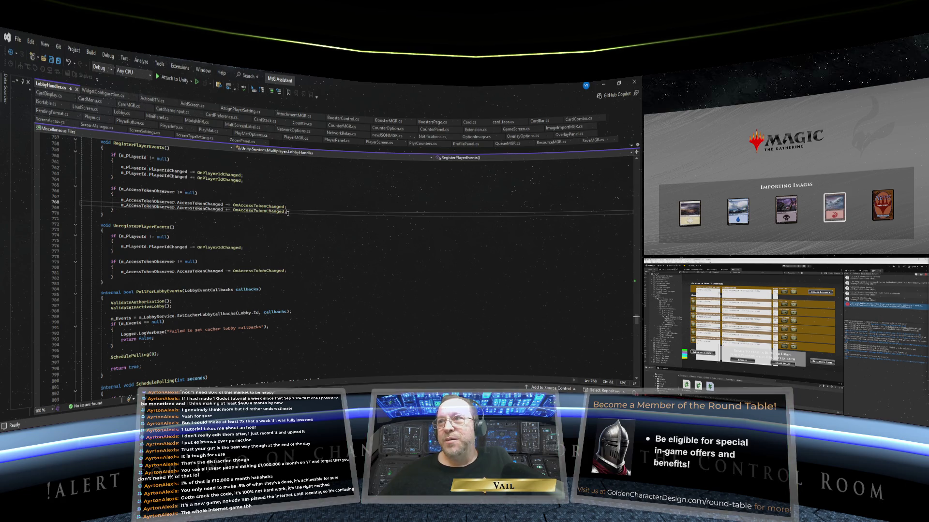
pyautogui.press('Down')
pyautogui.press('Down')
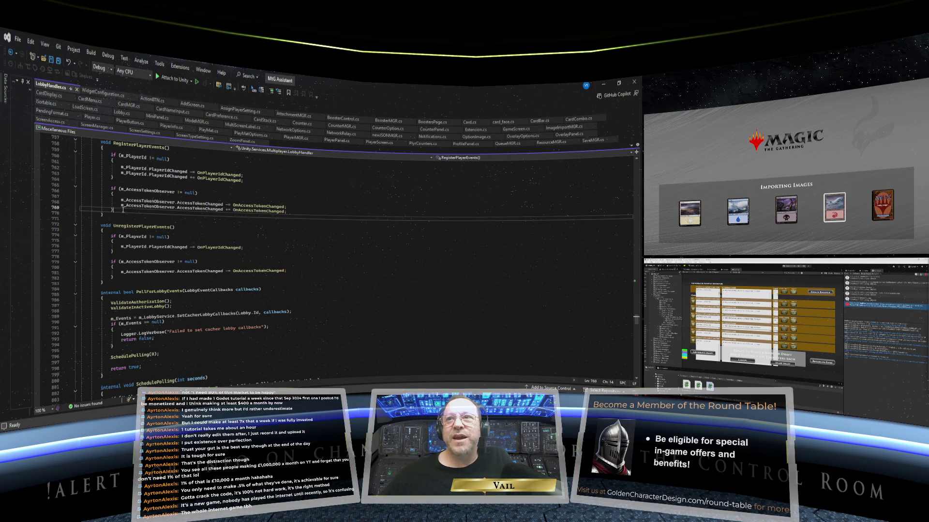
pyautogui.click(177, 226)
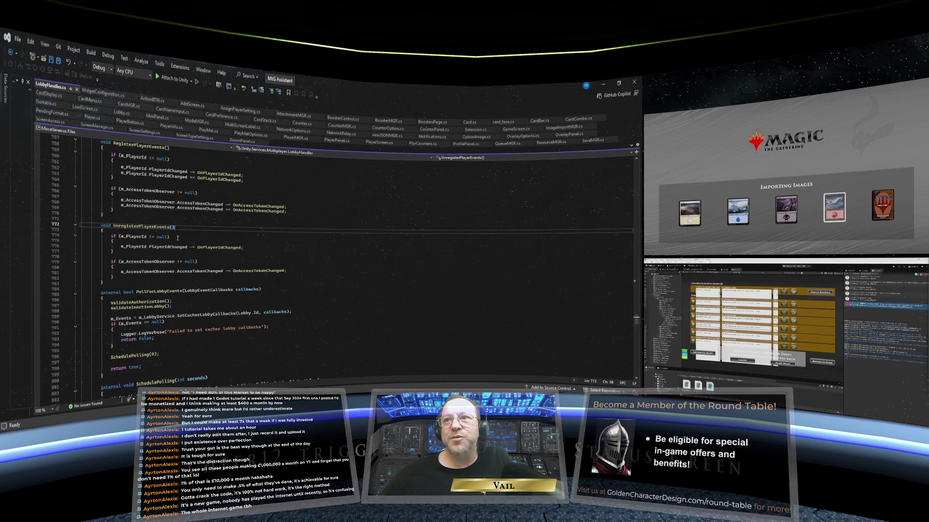
pyautogui.press('Down')
pyautogui.press('Down')
pyautogui.click(242, 248)
pyautogui.press('Down')
pyautogui.press('Down')
pyautogui.click(204, 262)
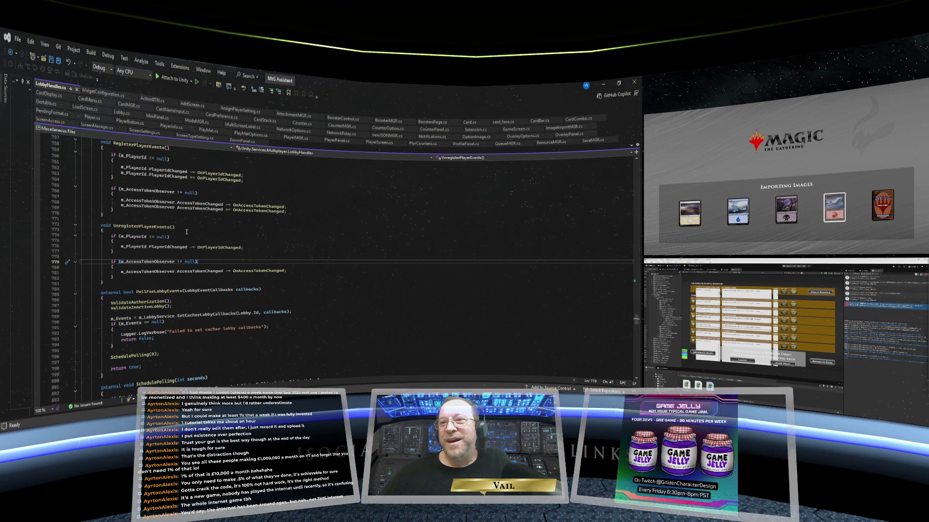
pyautogui.scroll(20, 187, 231)
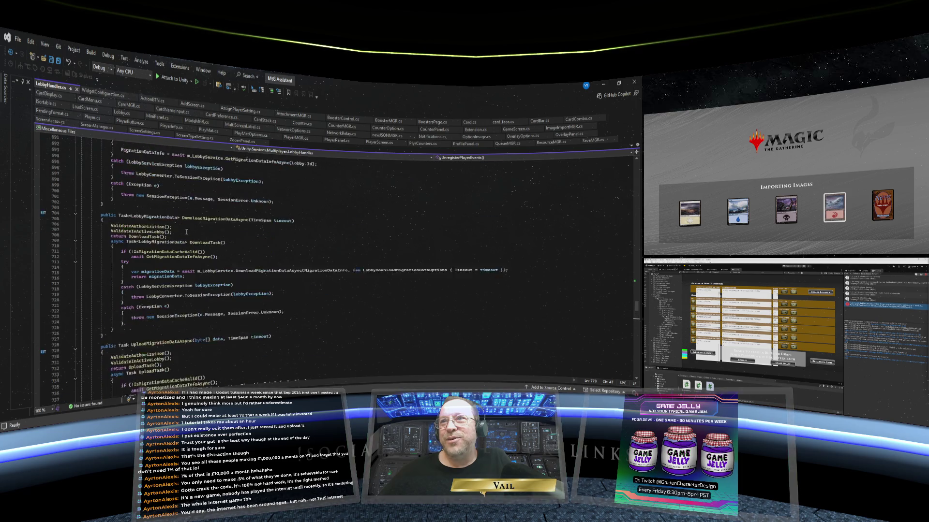
pyautogui.scroll(19, 186, 232)
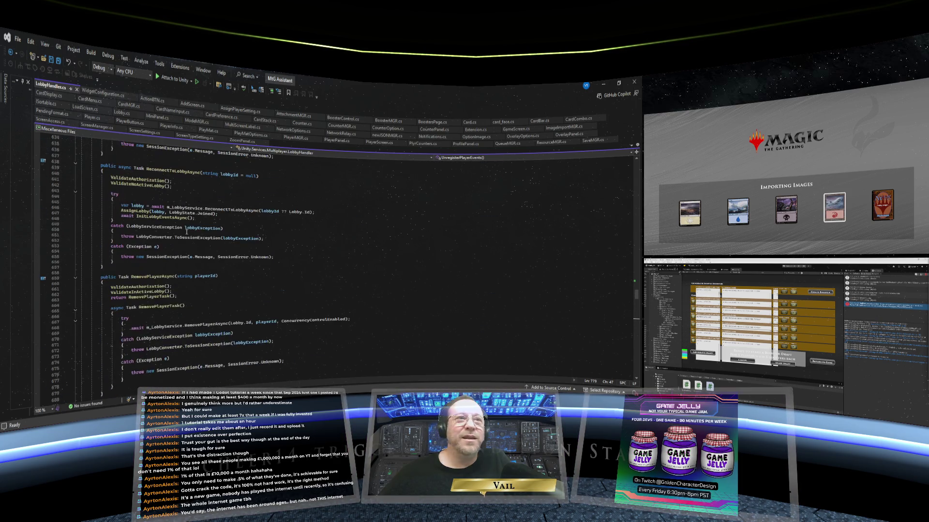
pyautogui.scroll(-17, 187, 232)
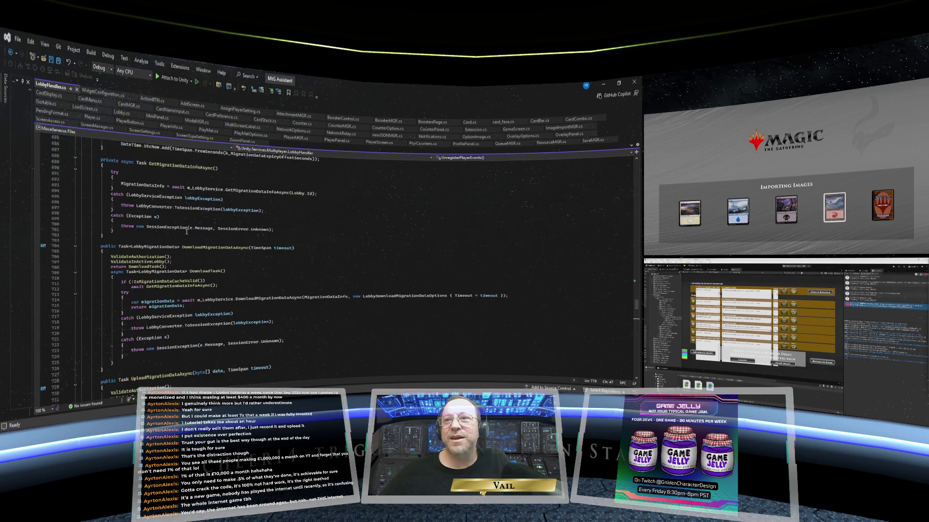
pyautogui.scroll(-3, 186, 231)
pyautogui.scroll(6, 186, 231)
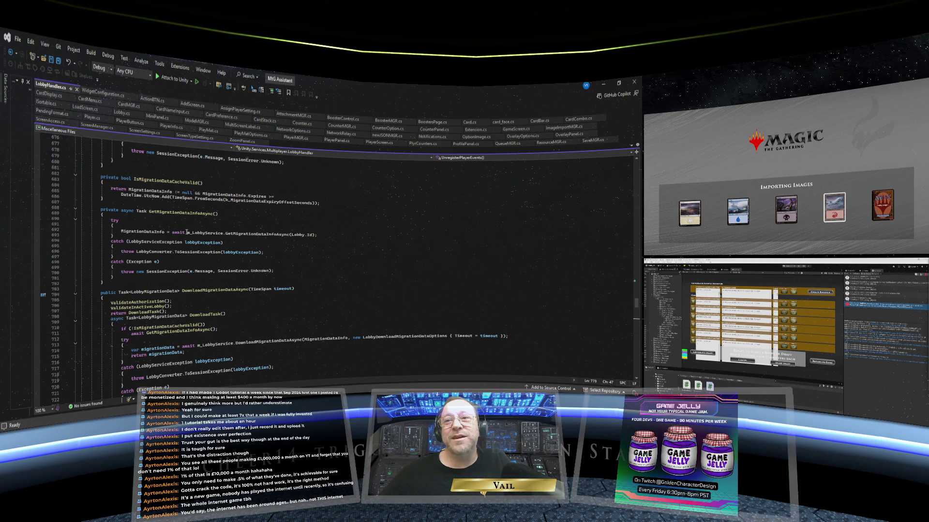
pyautogui.scroll(8, 186, 231)
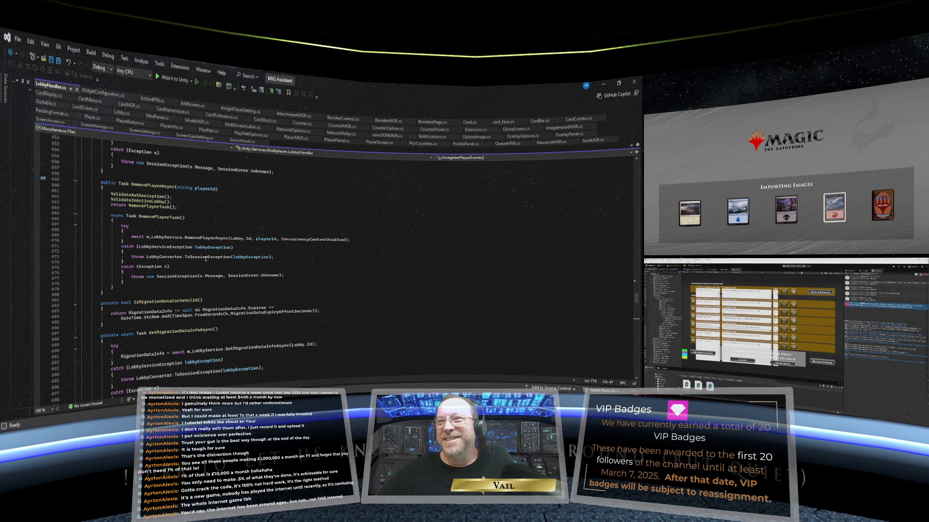
pyautogui.scroll(-6, 205, 259)
pyautogui.scroll(-5, 205, 260)
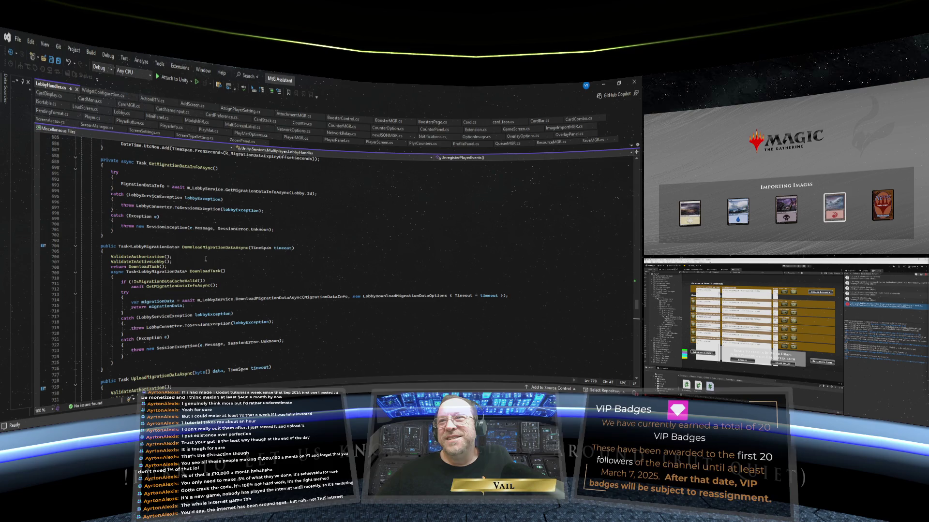
pyautogui.scroll(-5, 206, 259)
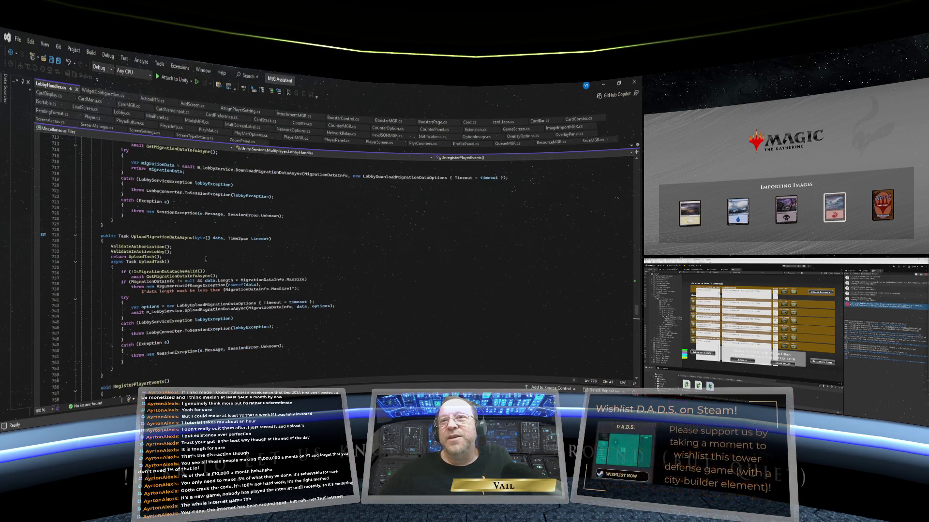
pyautogui.scroll(20, 206, 259)
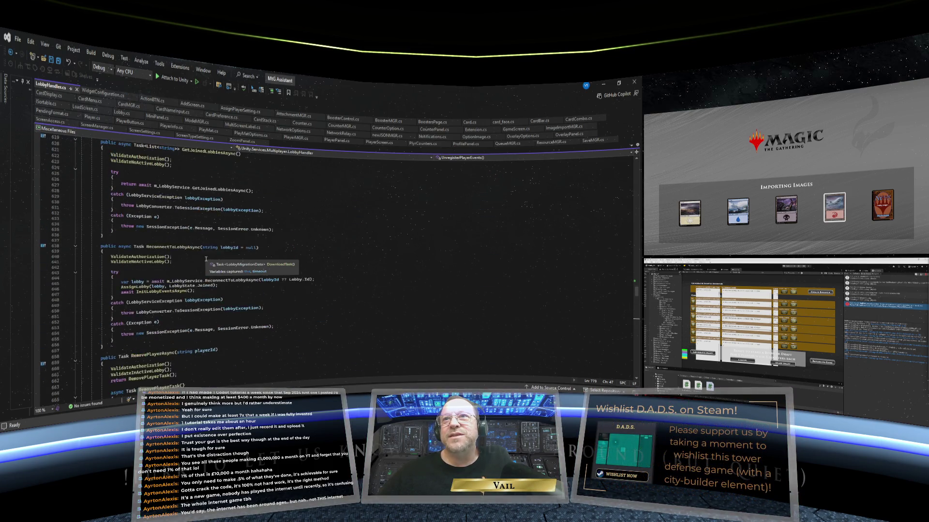
pyautogui.scroll(10, 206, 260)
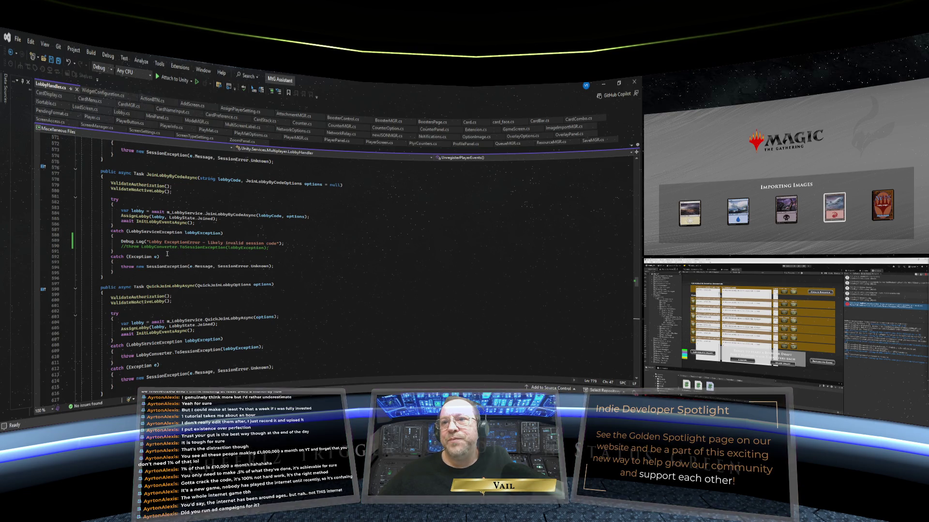
pyautogui.scroll(4, 167, 253)
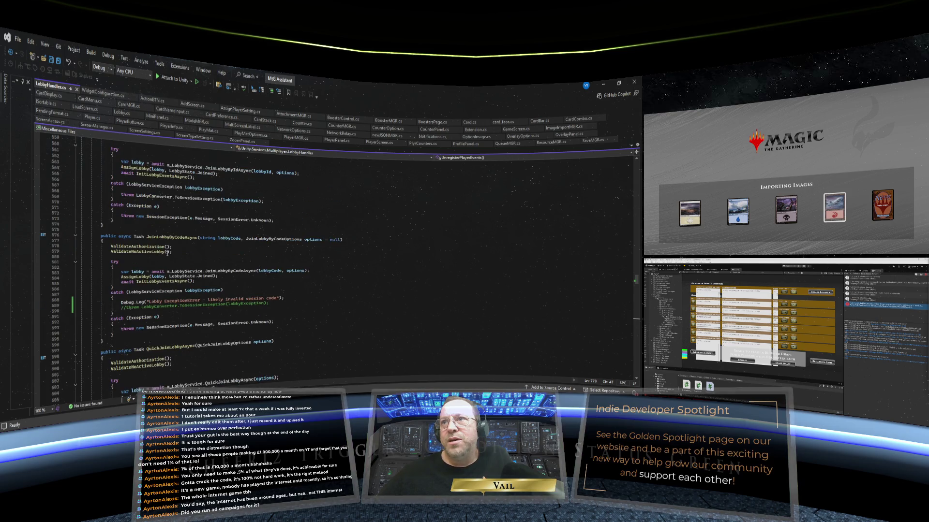
pyautogui.scroll(4, 167, 254)
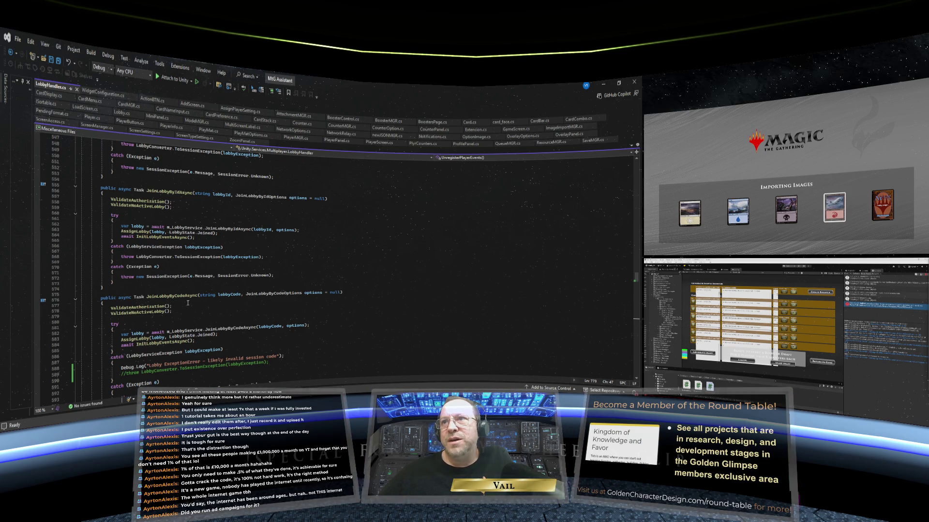
pyautogui.scroll(-2, 188, 303)
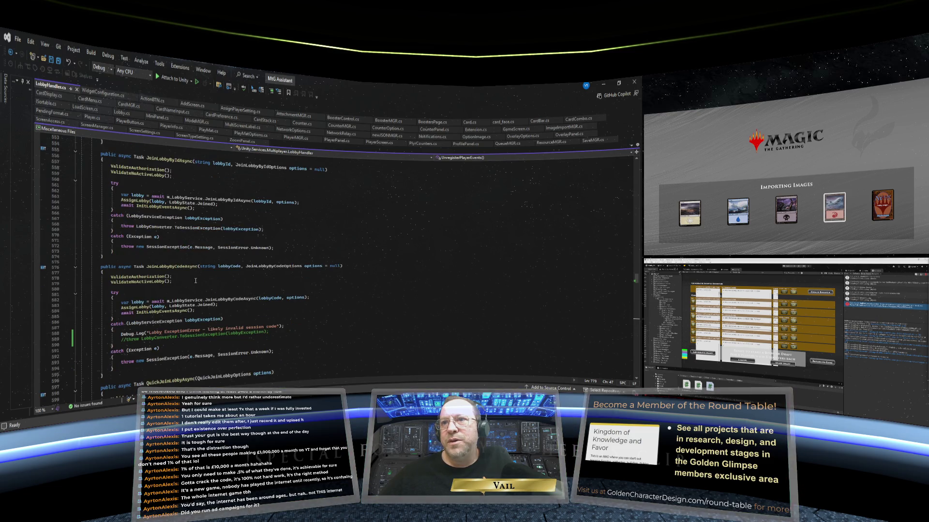
pyautogui.scroll(-6, 195, 280)
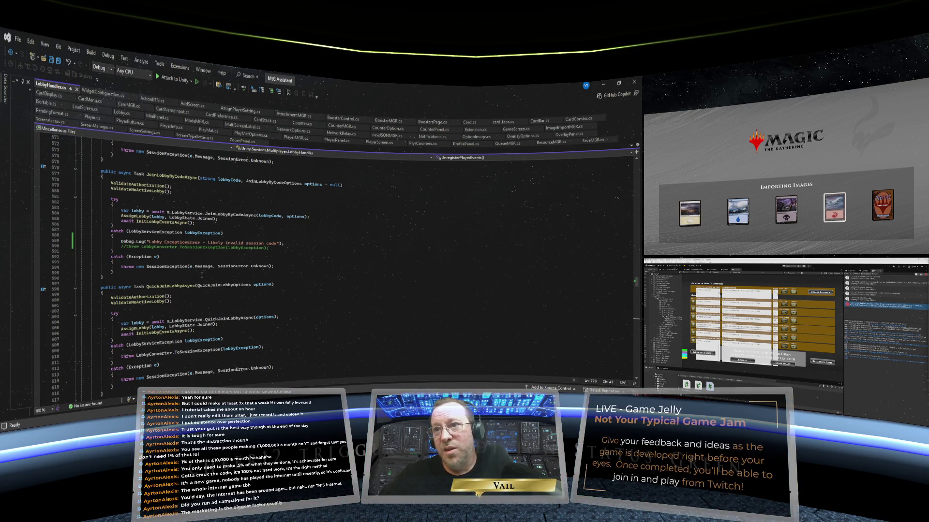
pyautogui.click(178, 296)
pyautogui.click(173, 299)
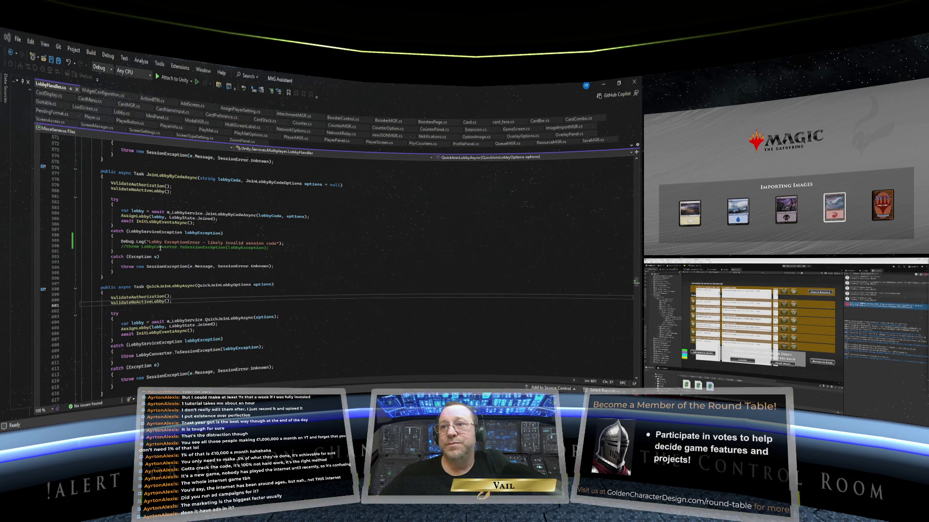
pyautogui.scroll(-5, 160, 247)
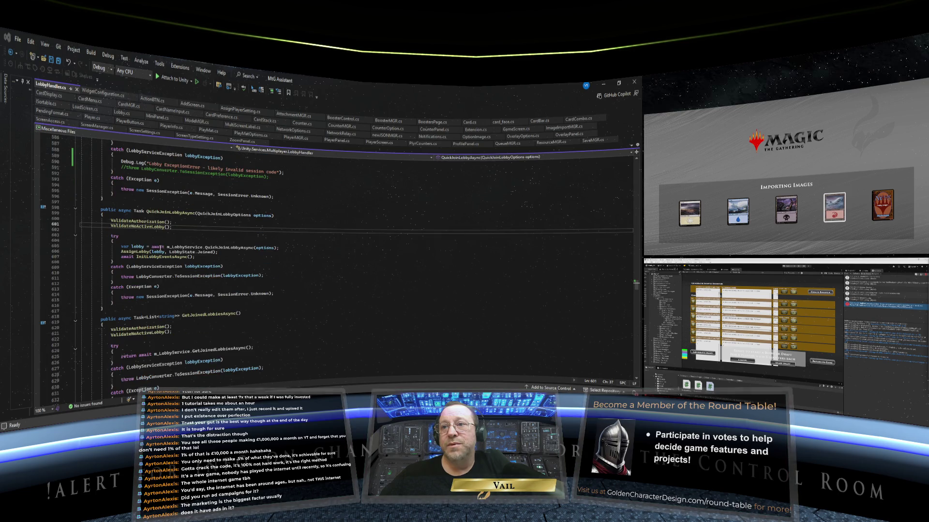
pyautogui.scroll(-5, 160, 248)
pyautogui.scroll(-4, 160, 248)
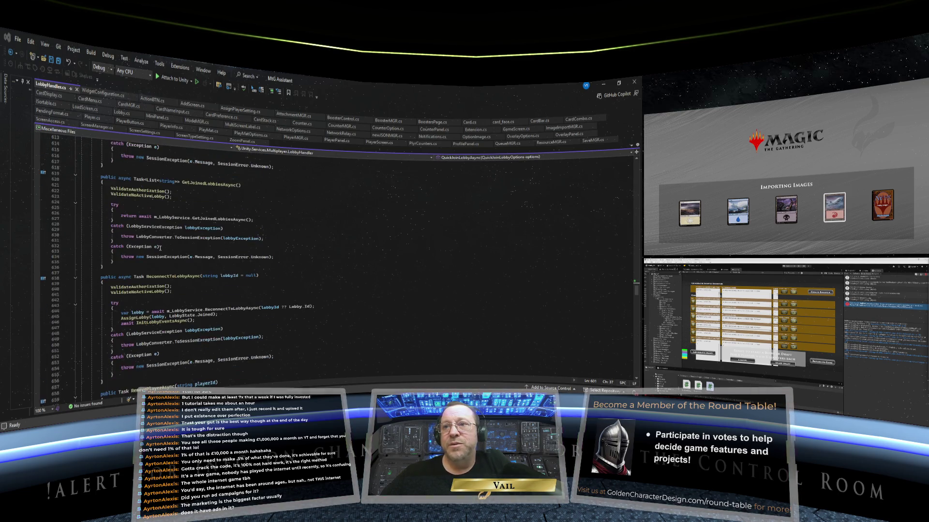
pyautogui.scroll(-3, 160, 248)
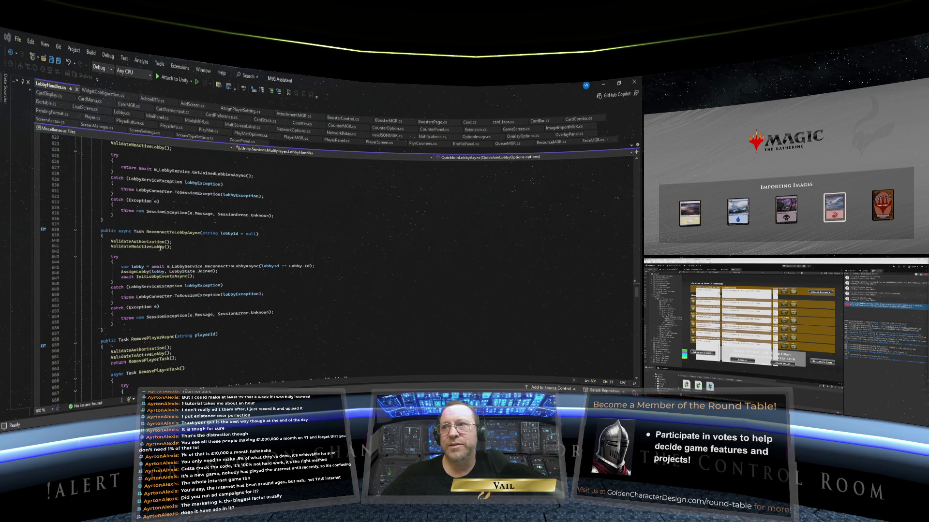
pyautogui.scroll(-2, 161, 248)
pyautogui.scroll(-4, 160, 248)
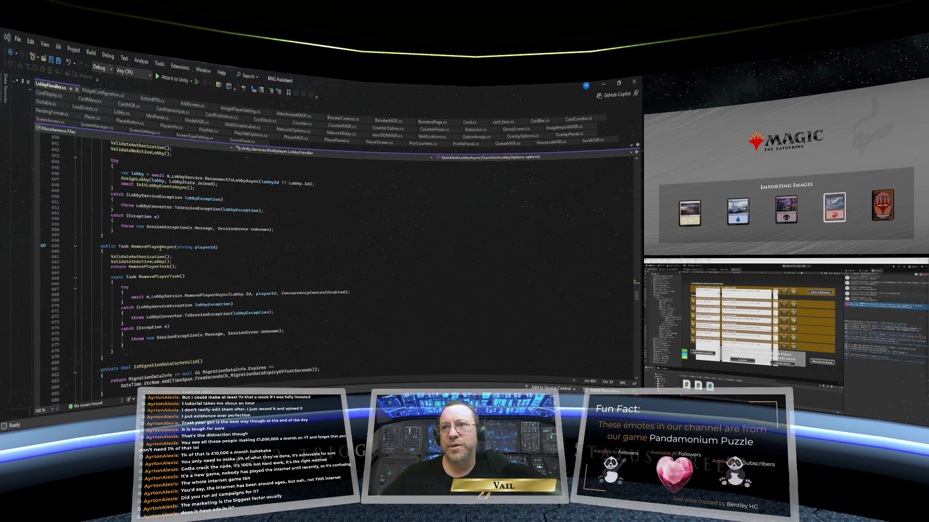
pyautogui.scroll(-3, 160, 248)
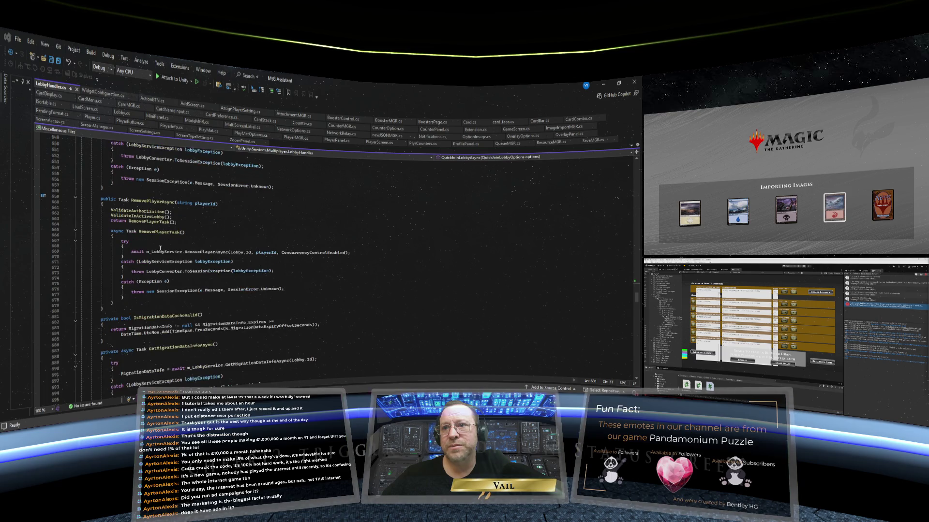
pyautogui.scroll(-2, 160, 248)
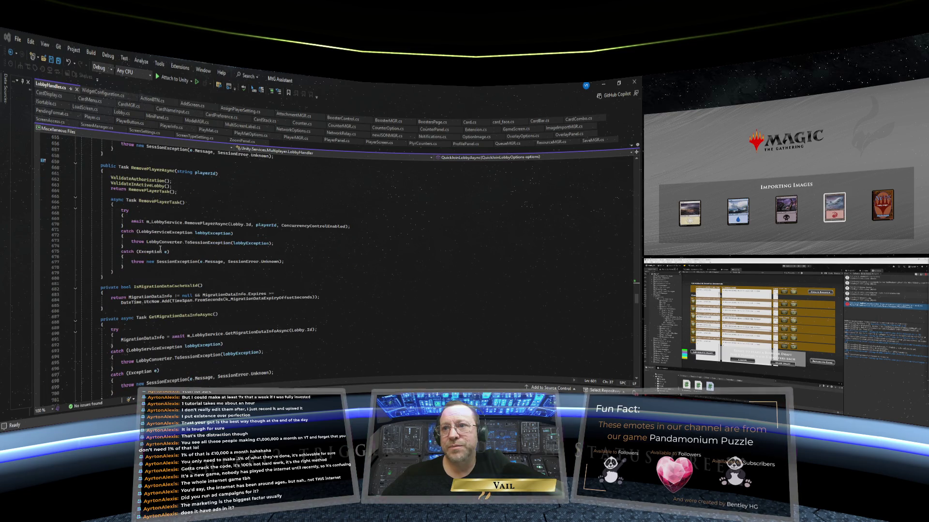
pyautogui.scroll(17, 160, 248)
pyautogui.scroll(13, 160, 248)
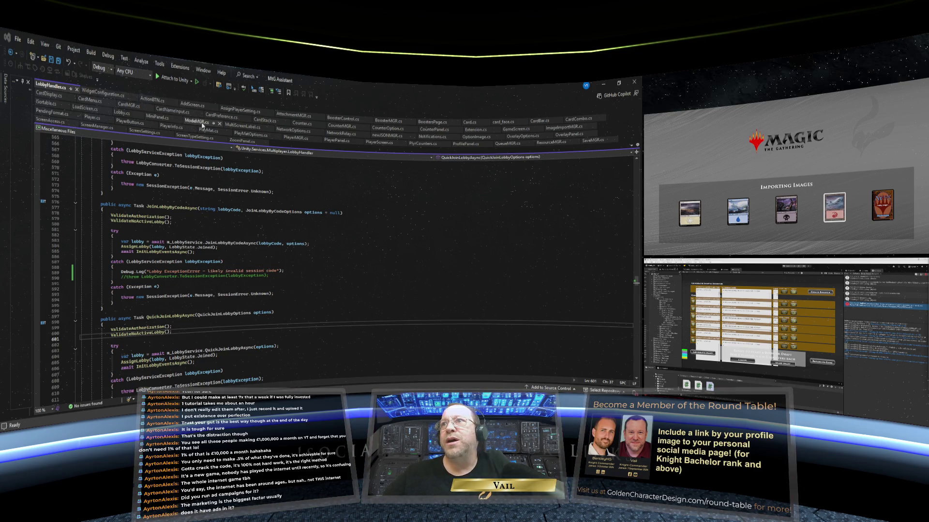
# - Bring up NetworkOptions.cs and scroll to OpenPanel, AttemptingToConnect and SingleSessionStart
pyautogui.click(293, 130)
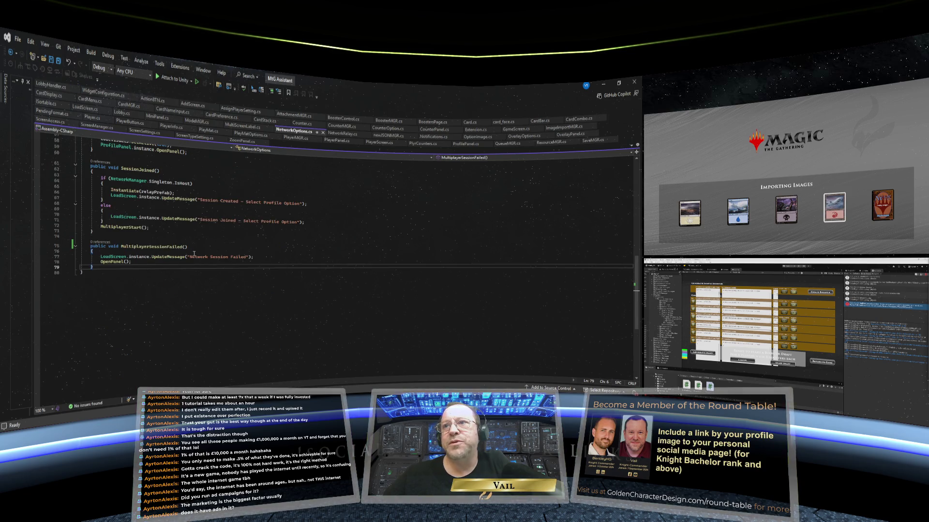
pyautogui.scroll(3, 194, 254)
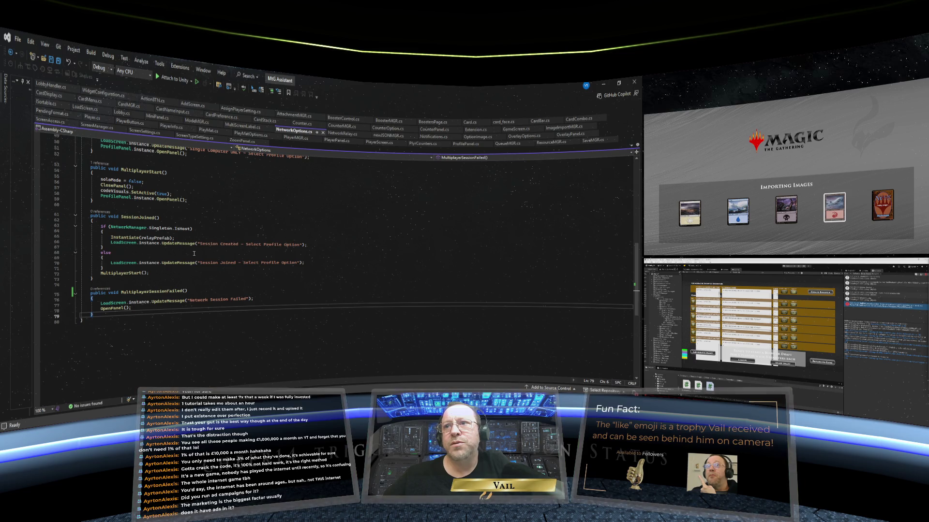
pyautogui.scroll(2, 193, 254)
pyautogui.scroll(4, 193, 254)
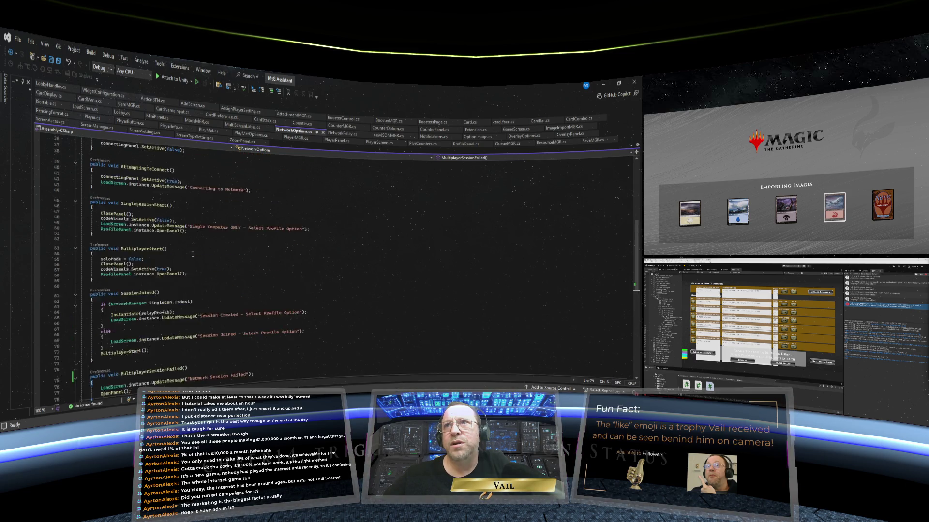
pyautogui.scroll(2, 193, 254)
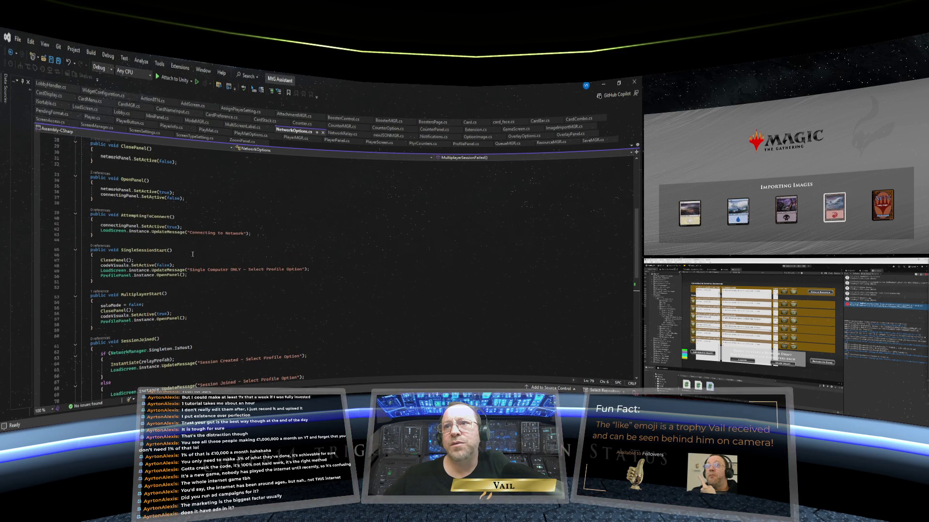
pyautogui.scroll(-1, 192, 254)
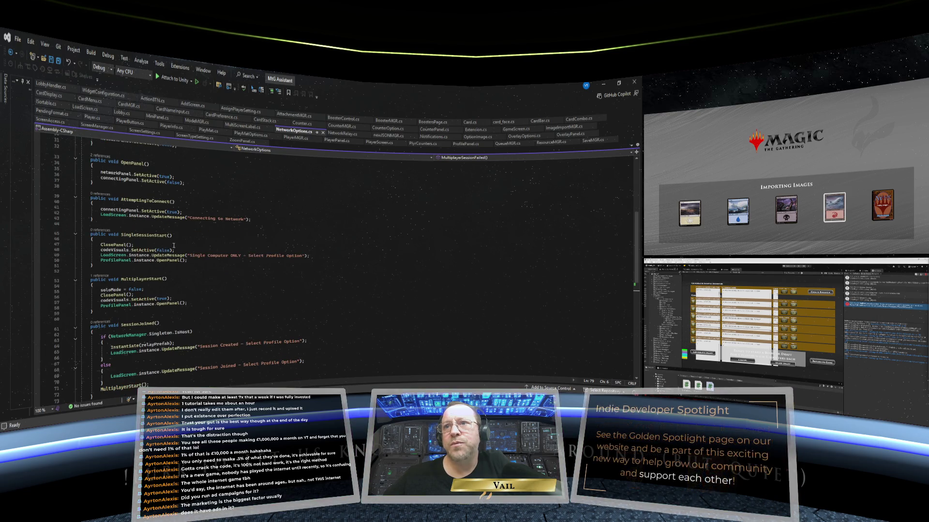
pyautogui.scroll(-1, 129, 238)
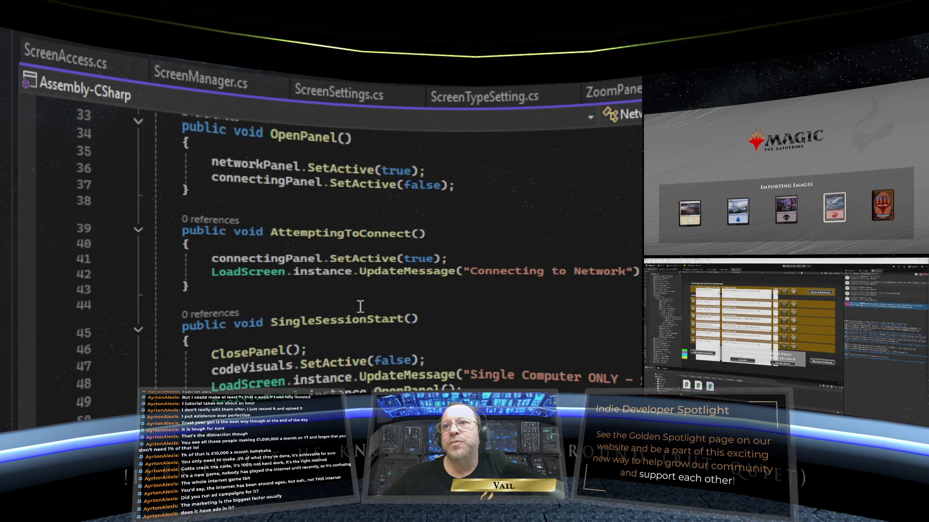
pyautogui.scroll(1, 360, 306)
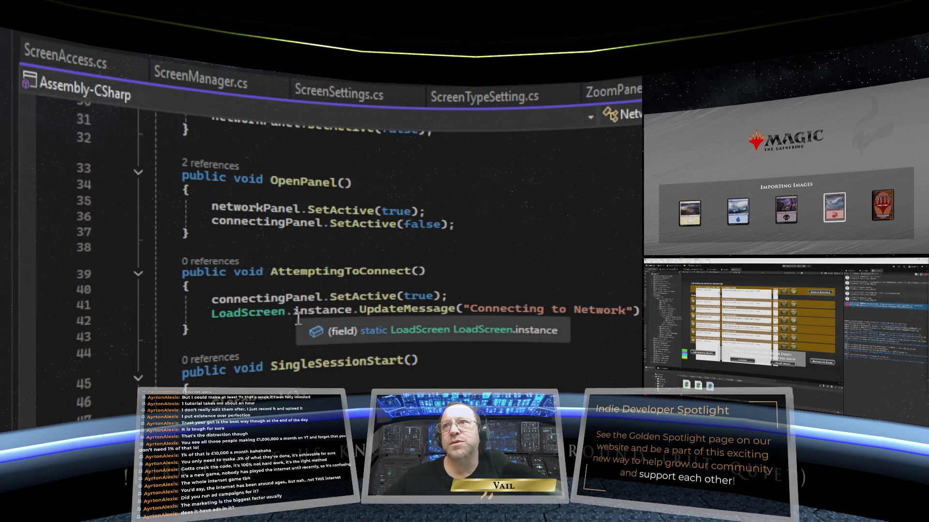
pyautogui.scroll(3, 298, 318)
pyautogui.scroll(1, 298, 318)
pyautogui.scroll(1, 299, 317)
pyautogui.scroll(-6, 299, 318)
pyautogui.scroll(-1, 298, 318)
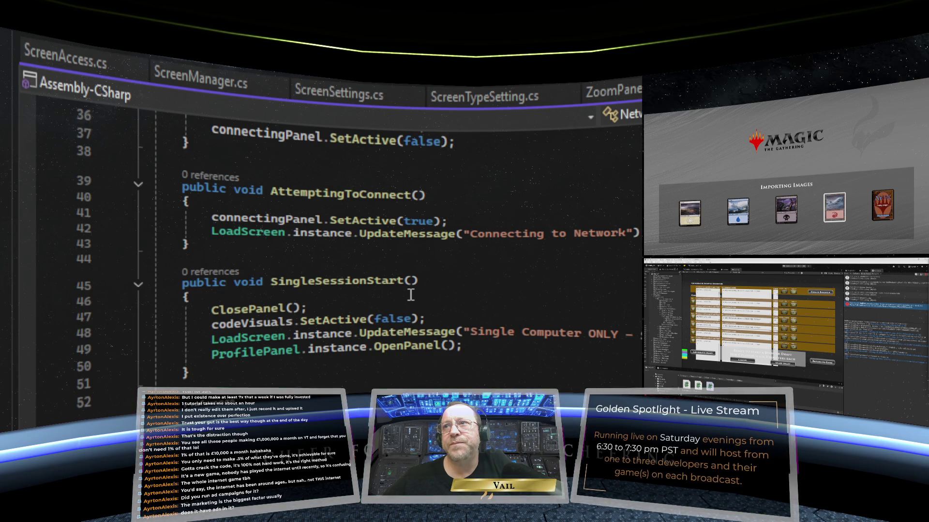
pyautogui.scroll(1, 411, 295)
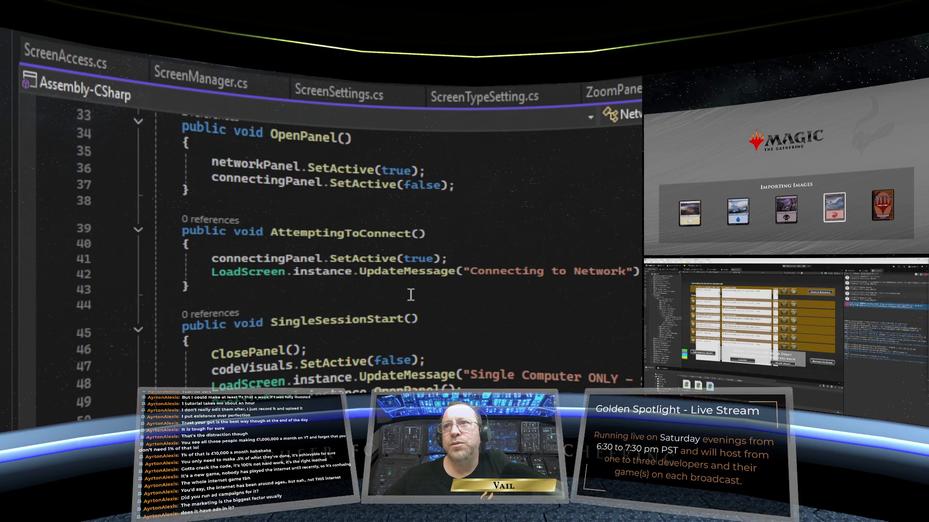
pyautogui.scroll(-2, 411, 295)
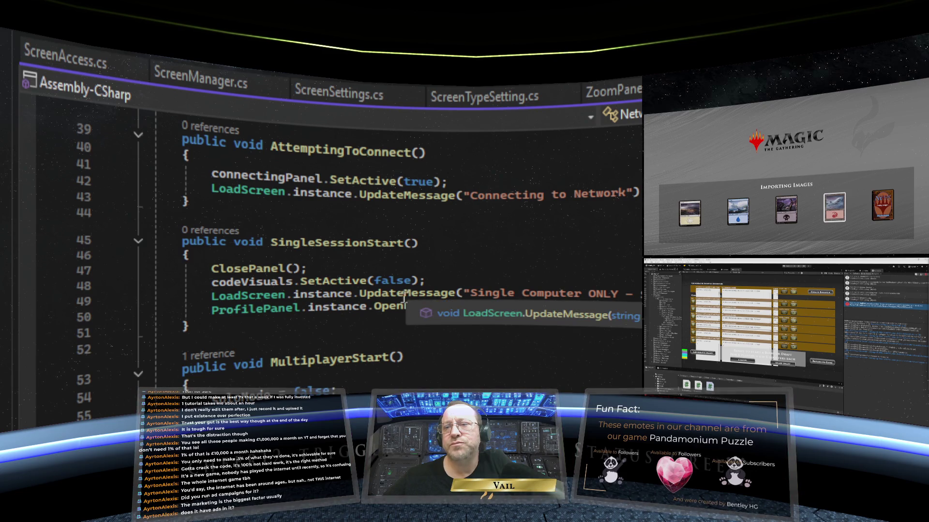
pyautogui.scroll(1, 344, 310)
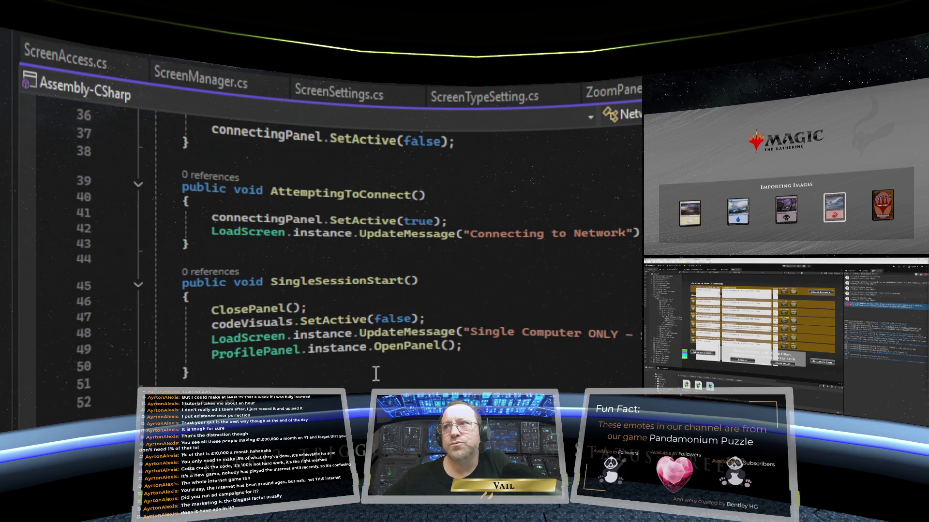
pyautogui.scroll(-1, 376, 374)
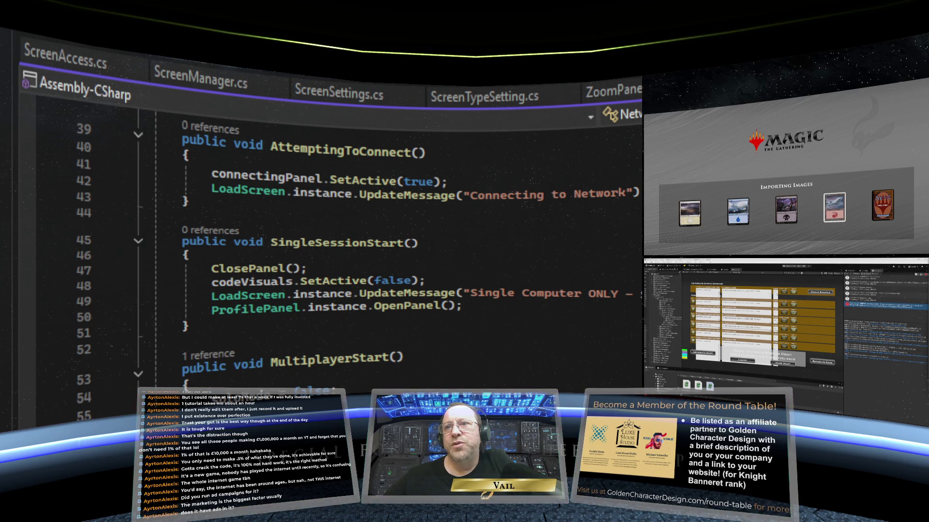
pyautogui.doubleClick(283, 362)
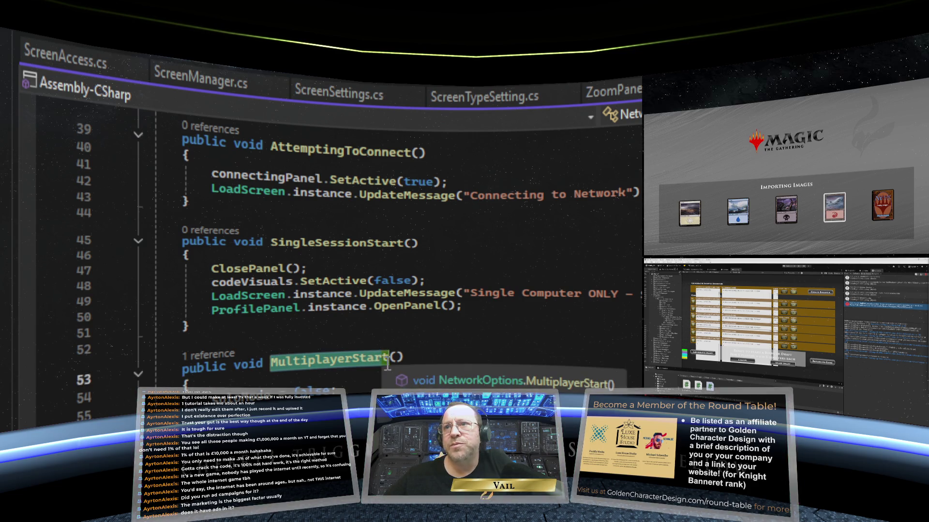
pyautogui.rightClick(301, 362)
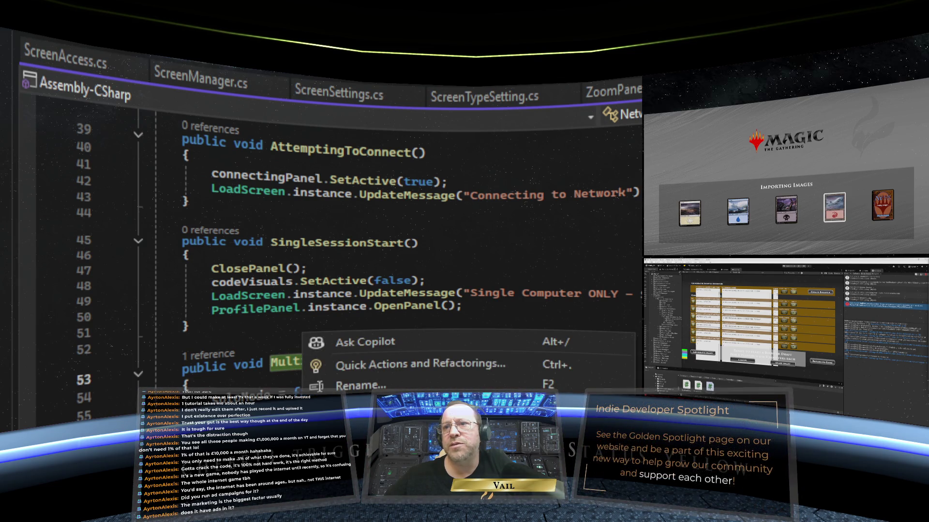
pyautogui.click(784, 312)
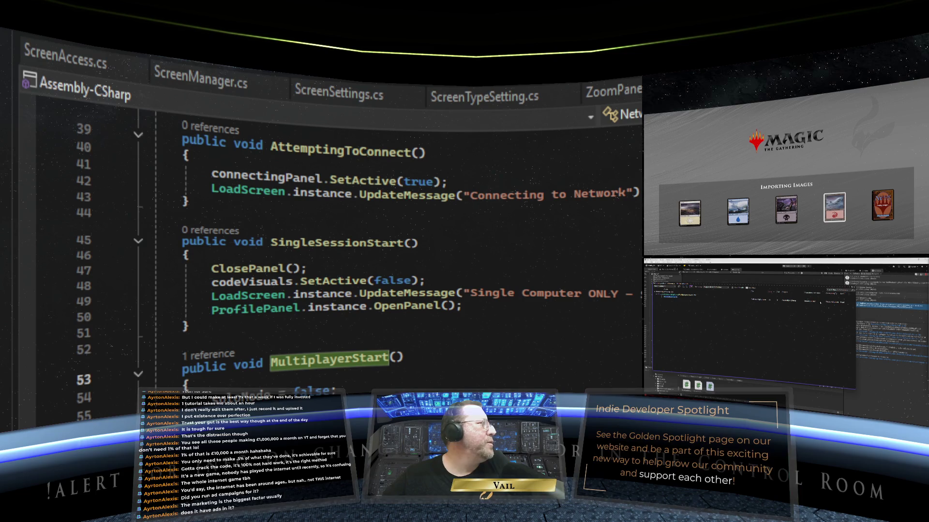
pyautogui.hotkey('alt', 'Tab')
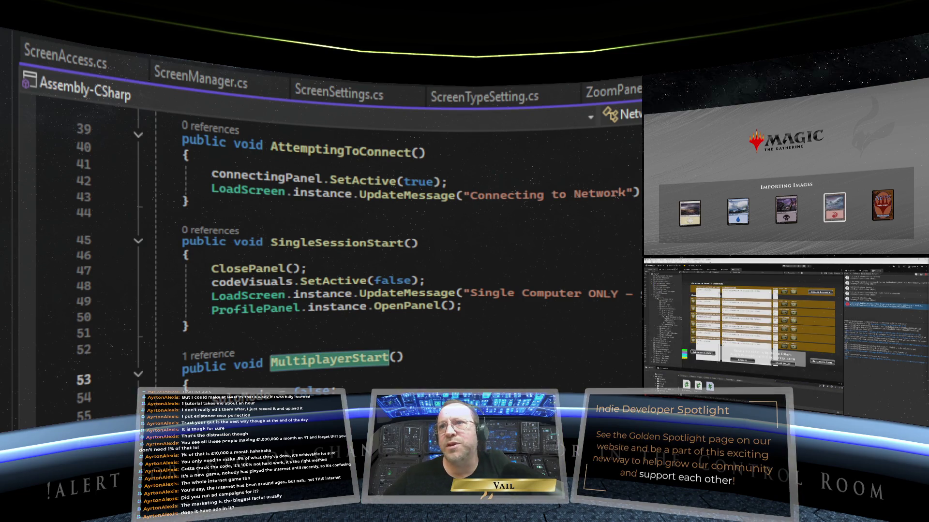
pyautogui.scroll(-3, 339, 242)
pyautogui.scroll(-1, 339, 242)
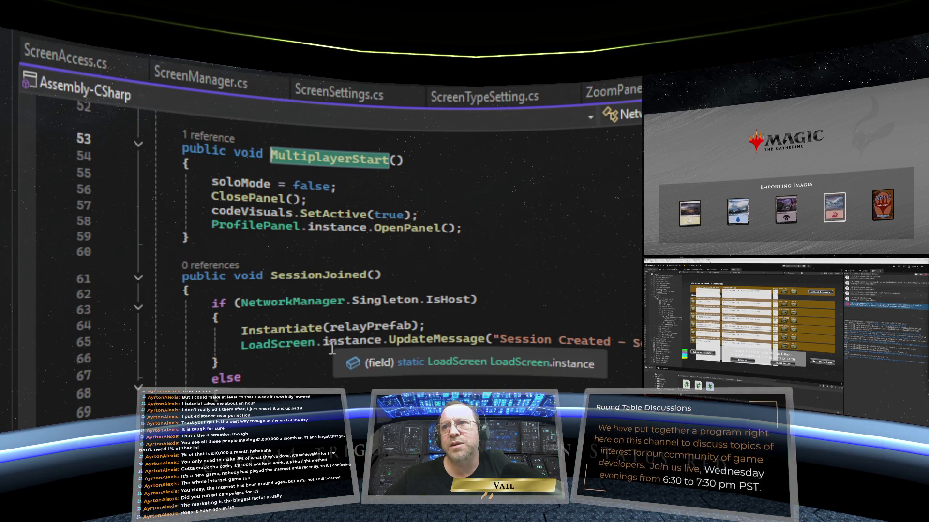
pyautogui.scroll(-1, 329, 354)
pyautogui.click(401, 381)
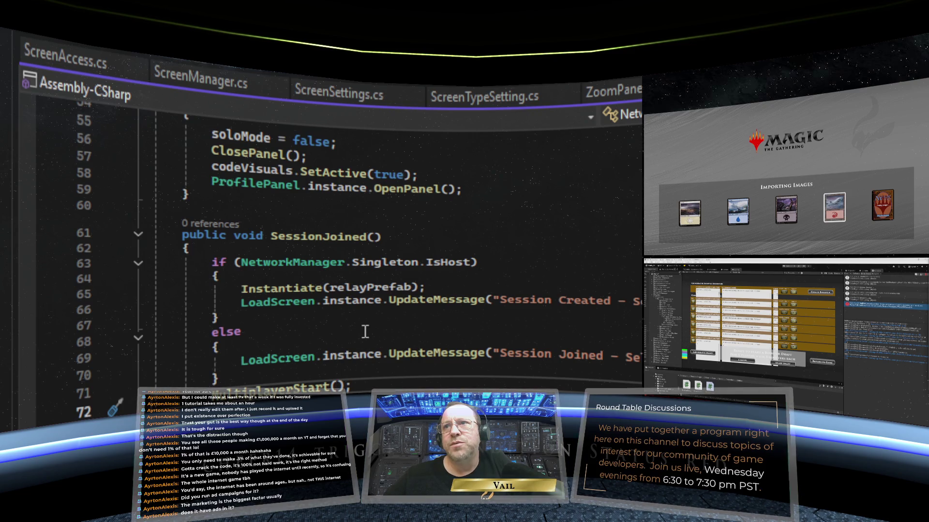
pyautogui.scroll(3, 365, 332)
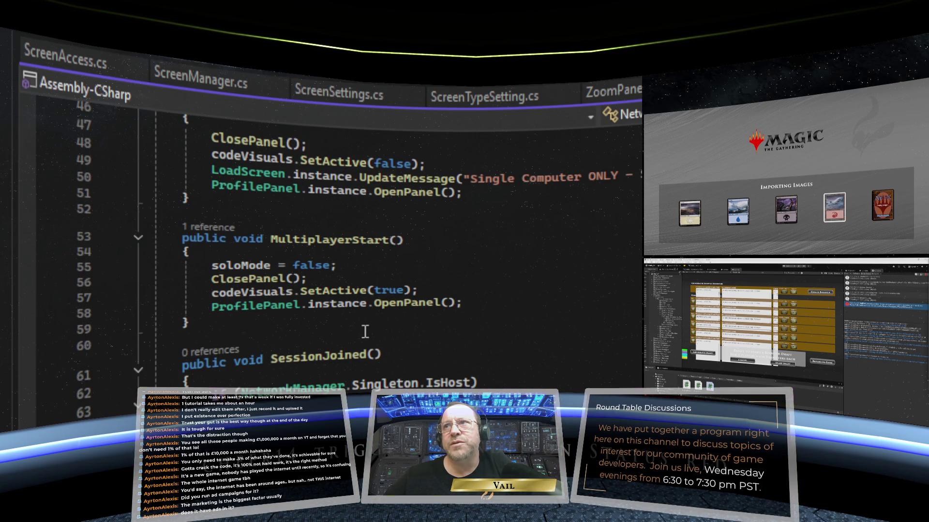
pyautogui.scroll(-1, 365, 332)
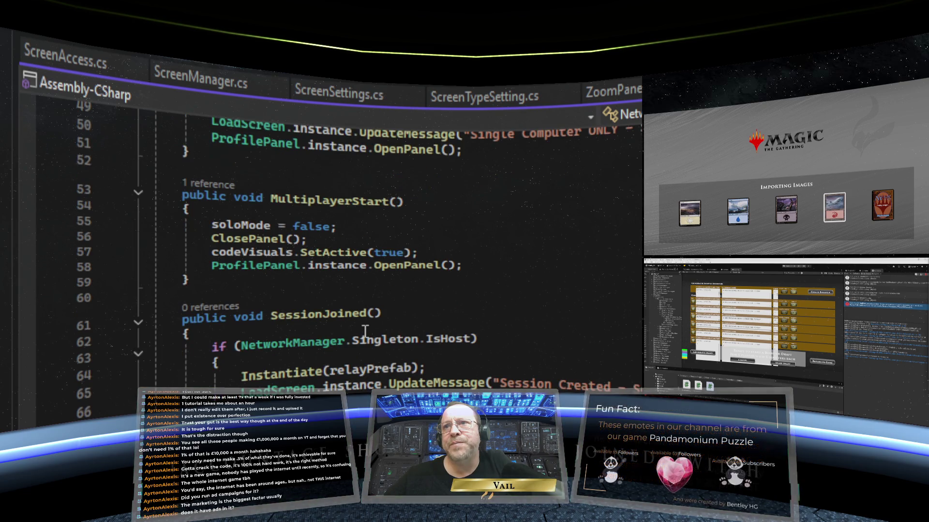
pyautogui.scroll(-1, 366, 331)
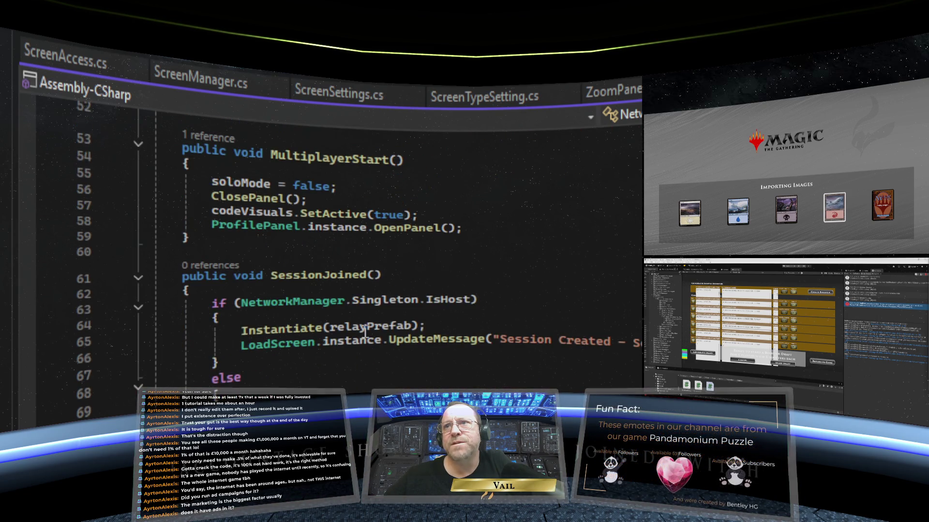
pyautogui.scroll(1, 365, 331)
pyautogui.scroll(-1, 366, 332)
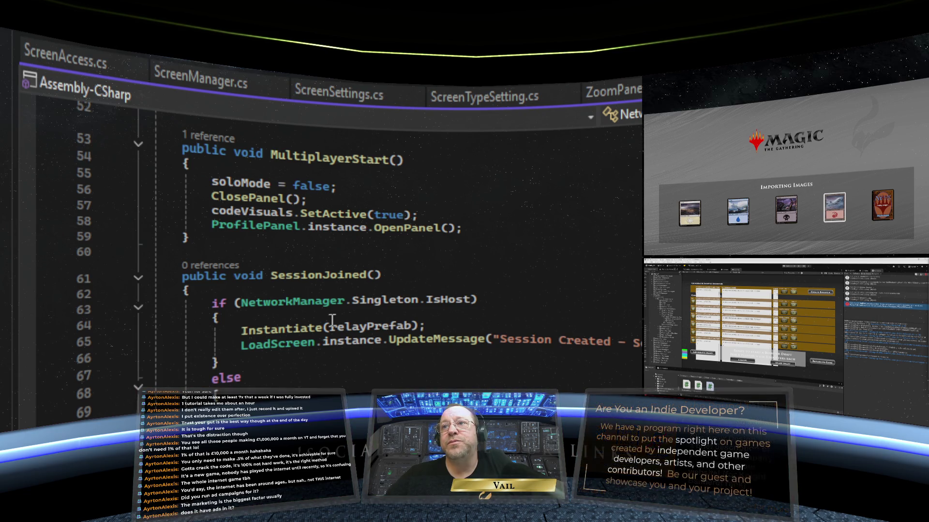
pyautogui.scroll(17, 333, 321)
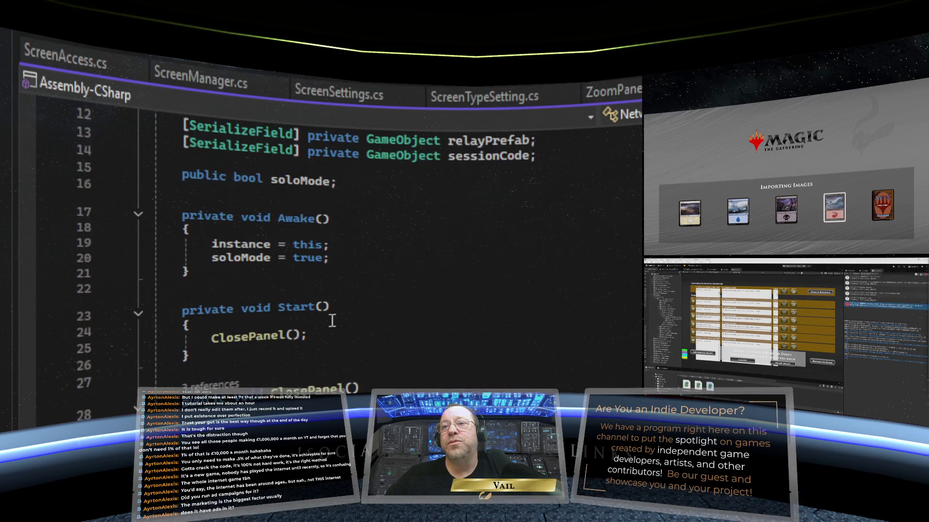
pyautogui.scroll(-17, 333, 320)
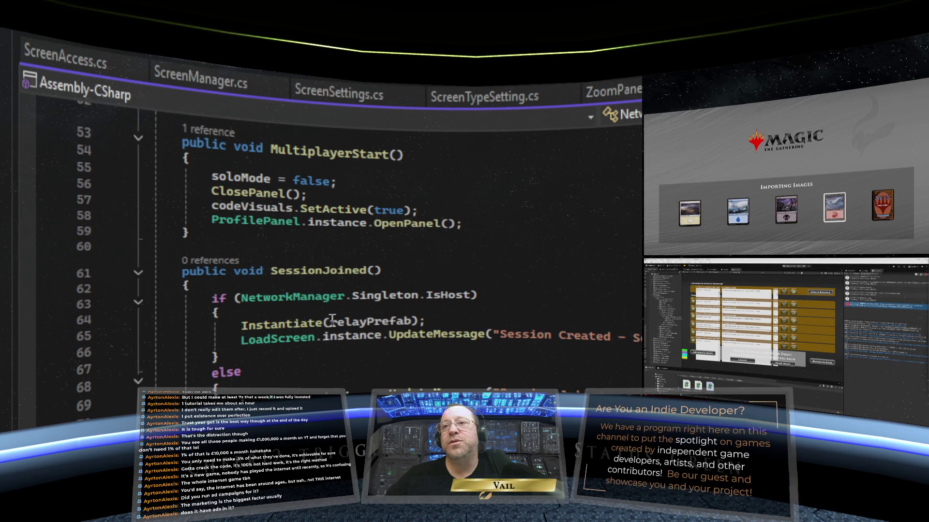
pyautogui.scroll(-1, 333, 321)
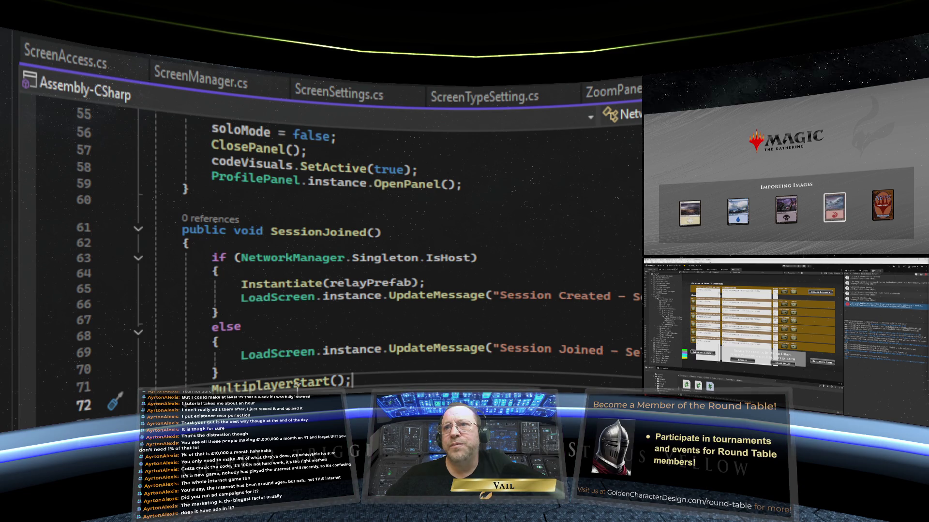
pyautogui.scroll(3, 339, 242)
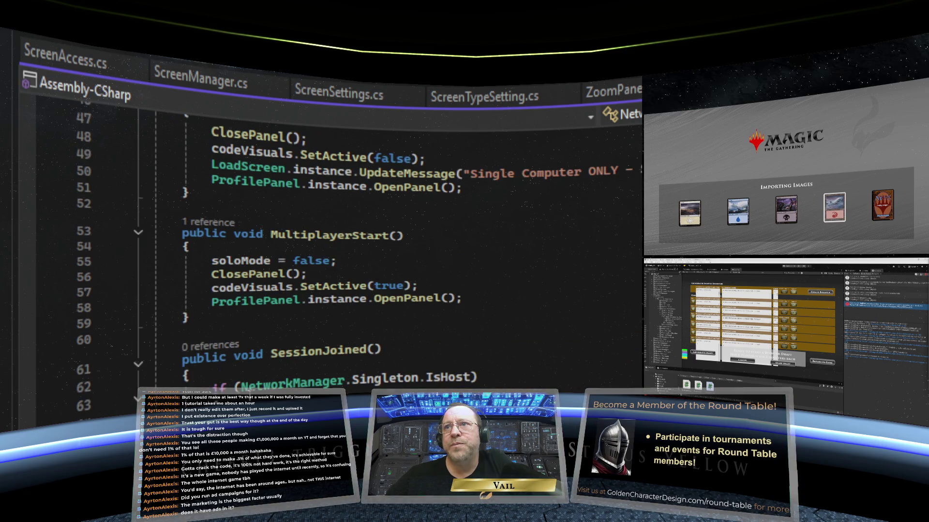
pyautogui.scroll(-1, 288, 288)
pyautogui.scroll(2, 287, 289)
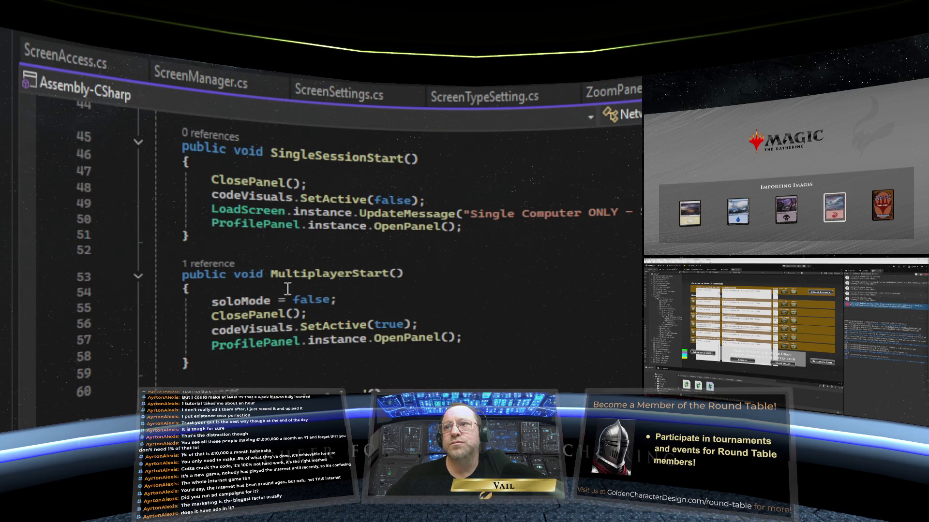
pyautogui.scroll(14, 287, 289)
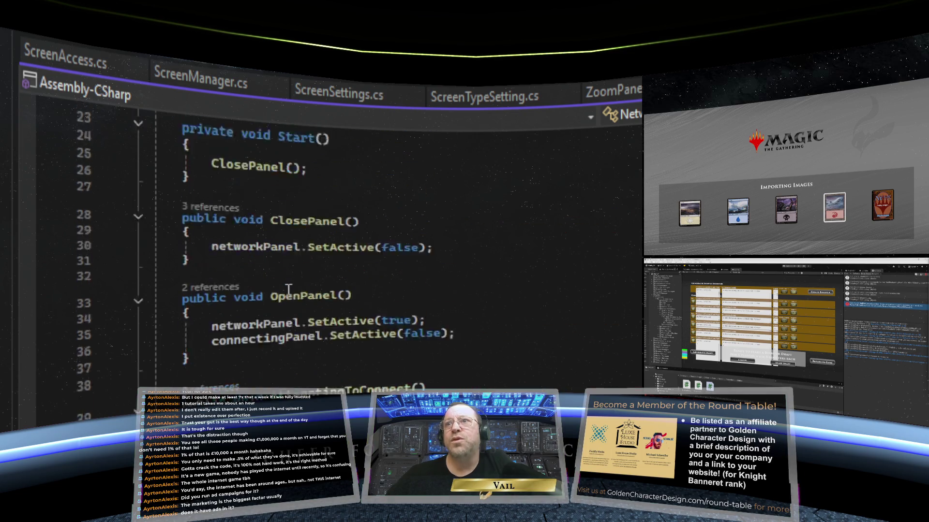
pyautogui.moveTo(275, 281)
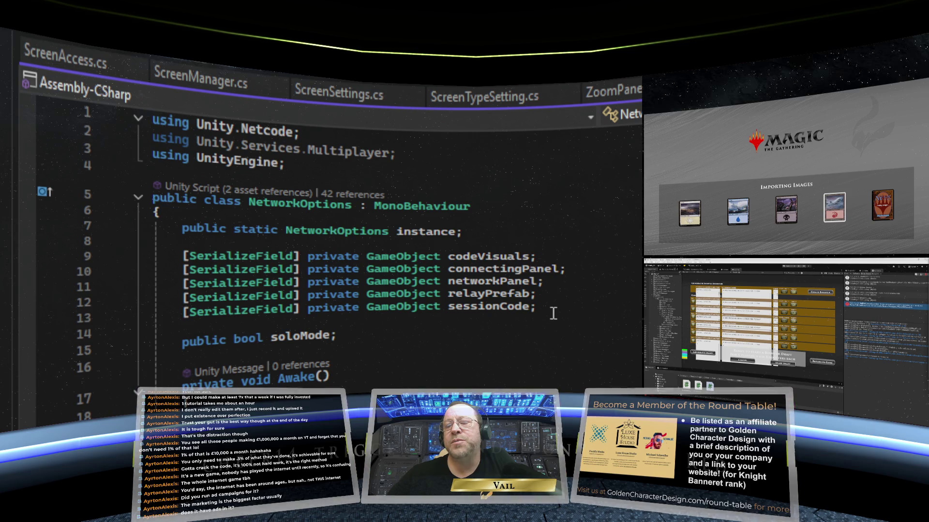
pyautogui.click(360, 336)
pyautogui.scroll(-2, 416, 341)
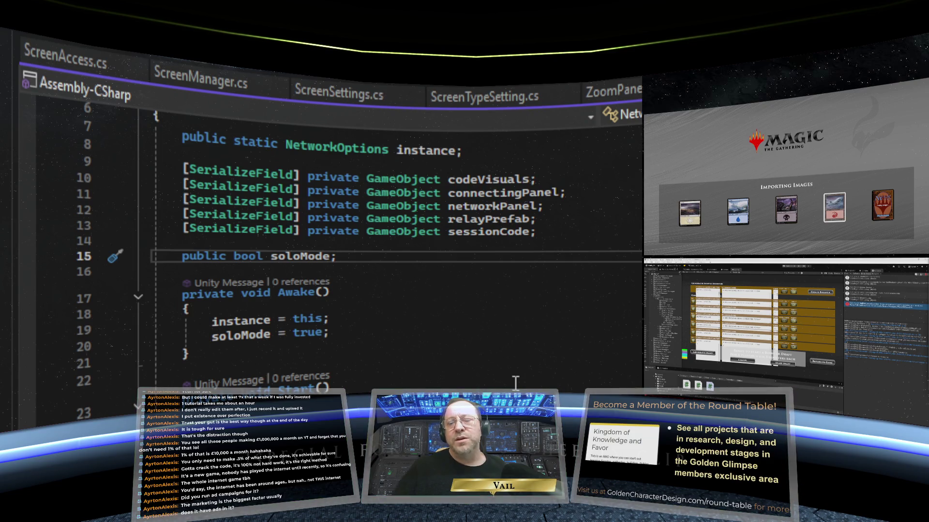
pyautogui.click(273, 242)
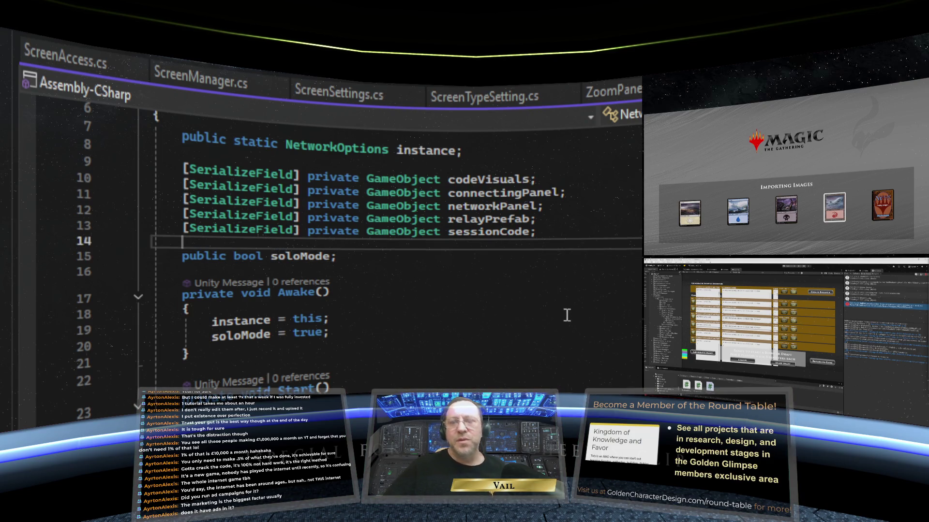
# - Add the field 'private bool sessionJoinFailed;' on a new line above soloMode
pyautogui.press('Return')
pyautogui.write('private')
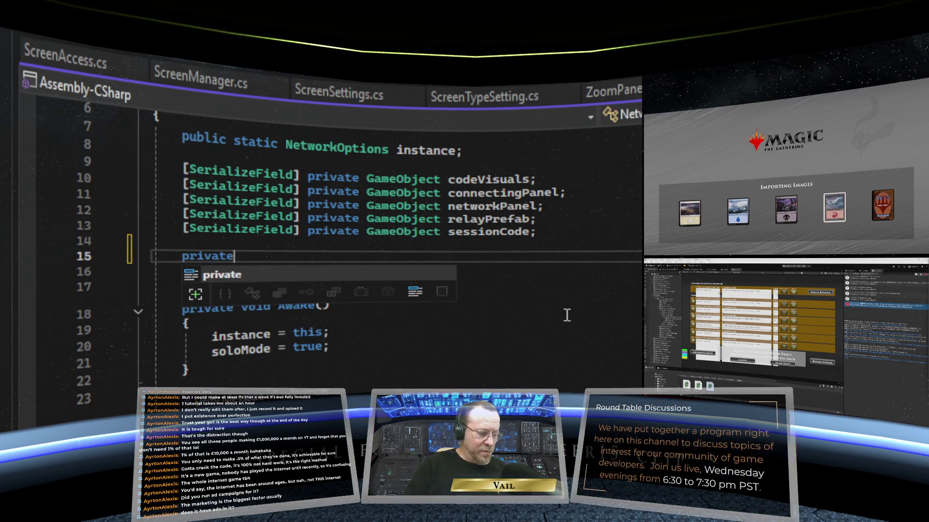
pyautogui.write(' bool')
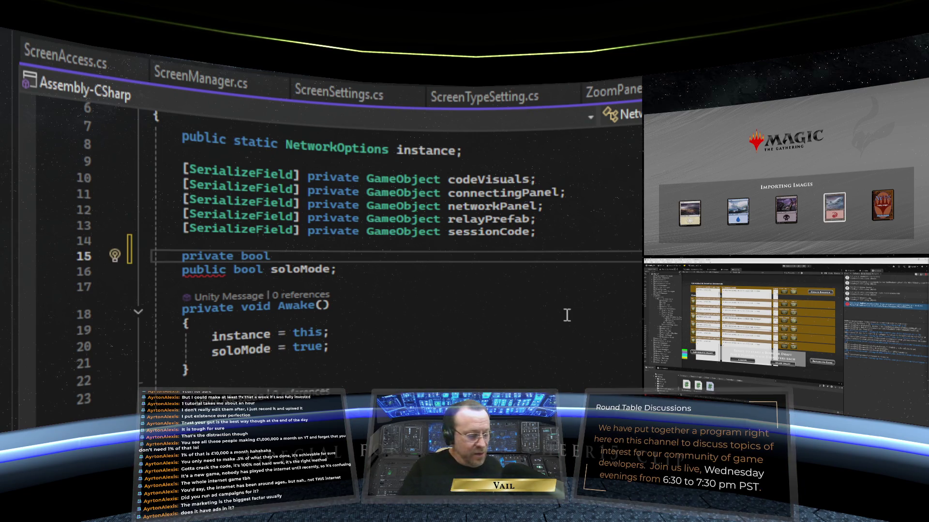
pyautogui.write('session')
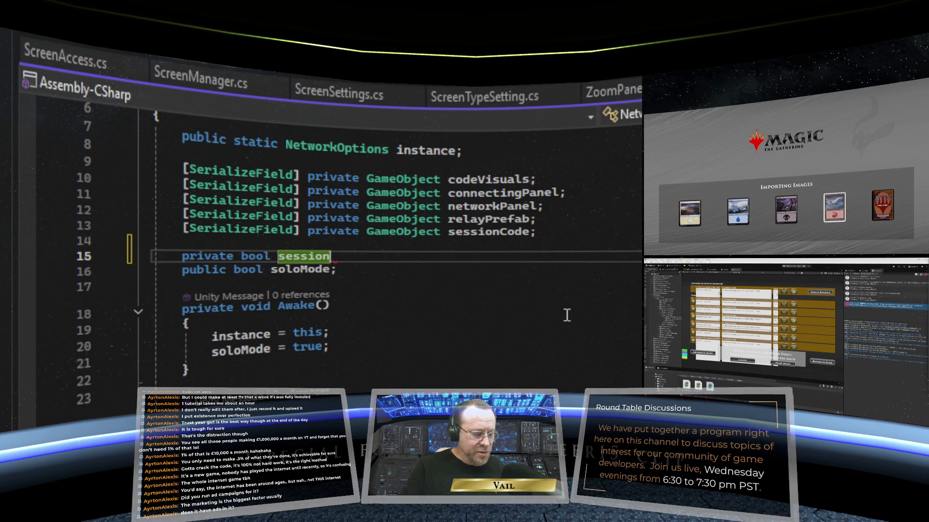
pyautogui.write('joinf')
pyautogui.press('BackSpace')
pyautogui.press('BackSpace')
pyautogui.press('BackSpace')
pyautogui.write('JoinFailed;')
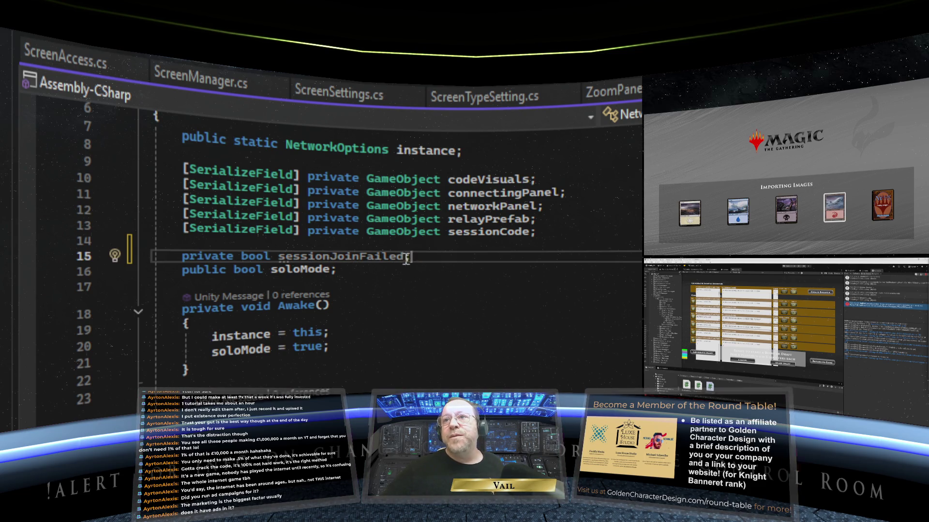
pyautogui.click(408, 333)
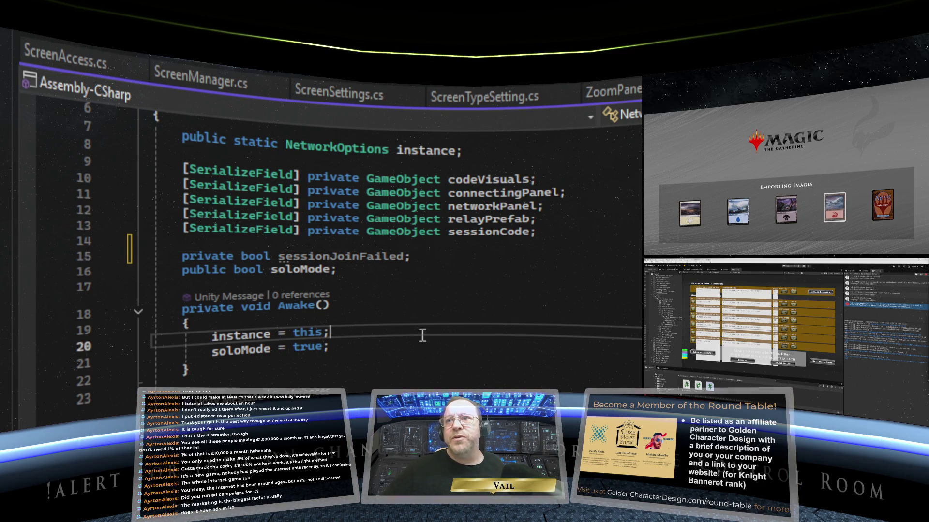
# - Add 'sessionJoinFailed = false;' in Awake right after 'instance = this;'
pyautogui.press('Return')
pyautogui.write('sess')
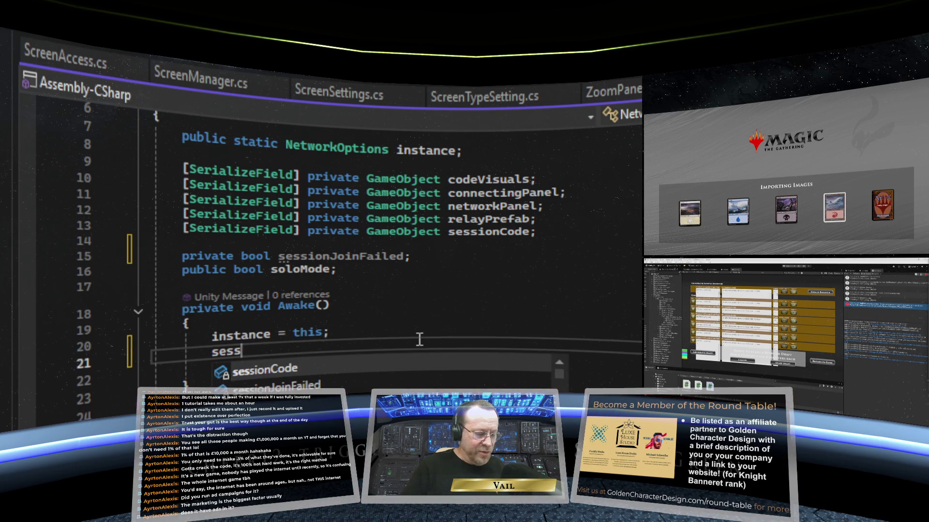
pyautogui.write('ionJoin')
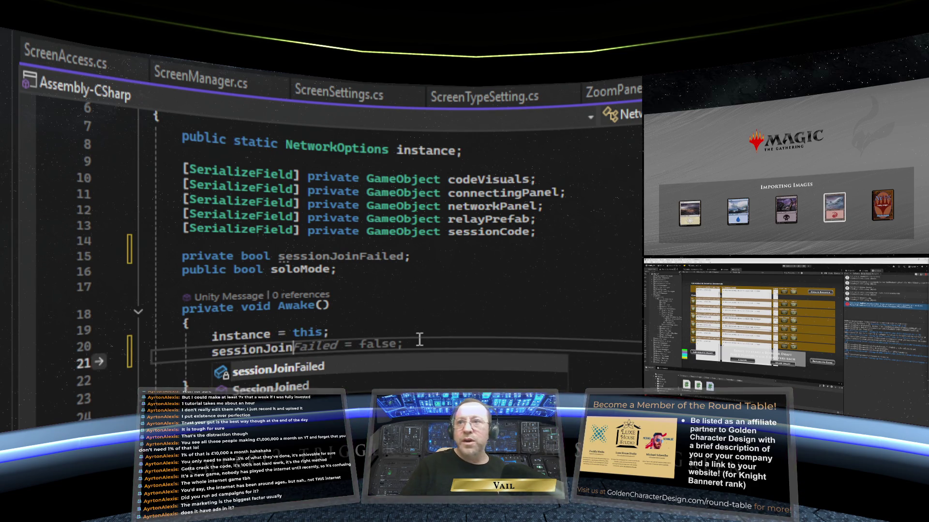
pyautogui.press('Tab')
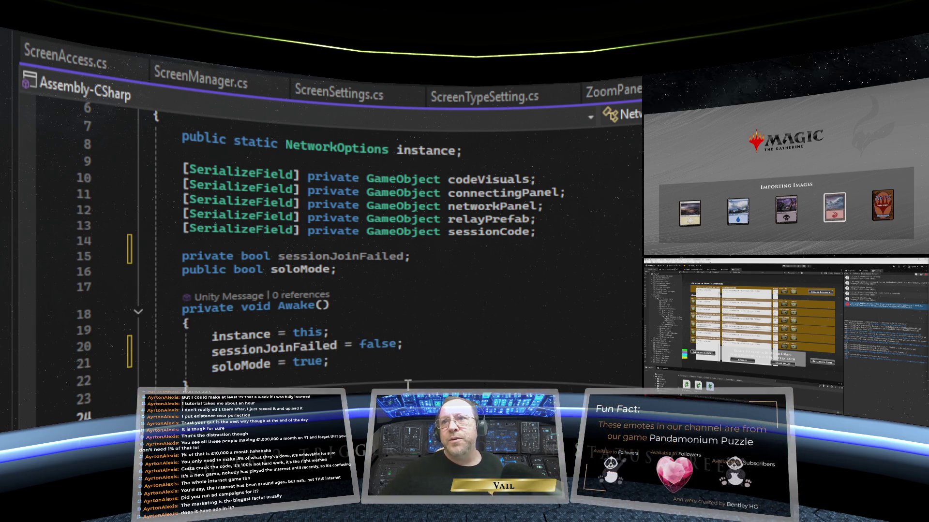
# - Insert an empty if (sessionJoinFailed) block at the top of SessionJoined
pyautogui.scroll(-12, 401, 380)
pyautogui.scroll(-5, 401, 379)
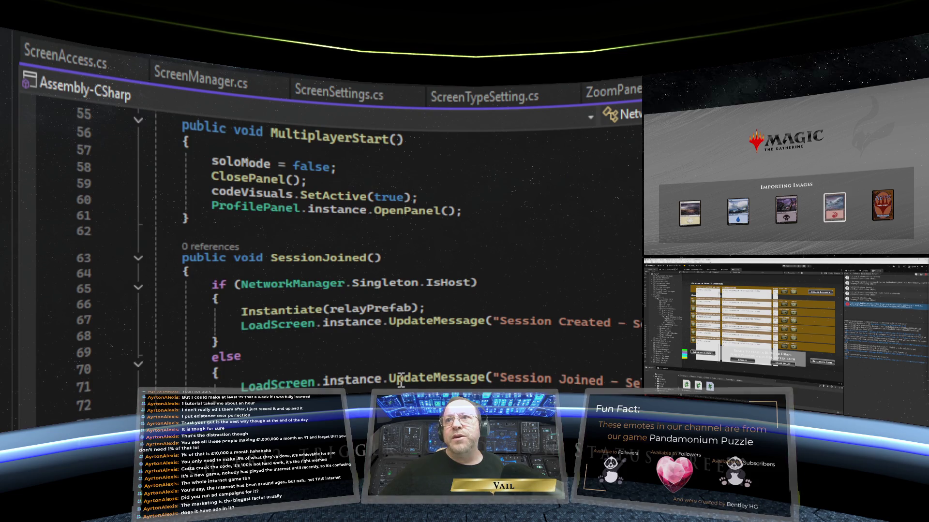
pyautogui.scroll(-1, 401, 380)
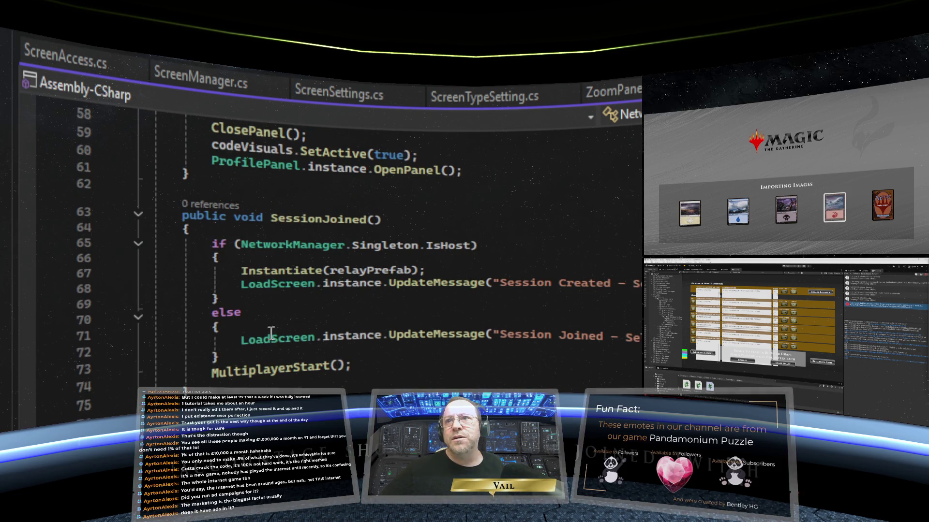
pyautogui.click(222, 229)
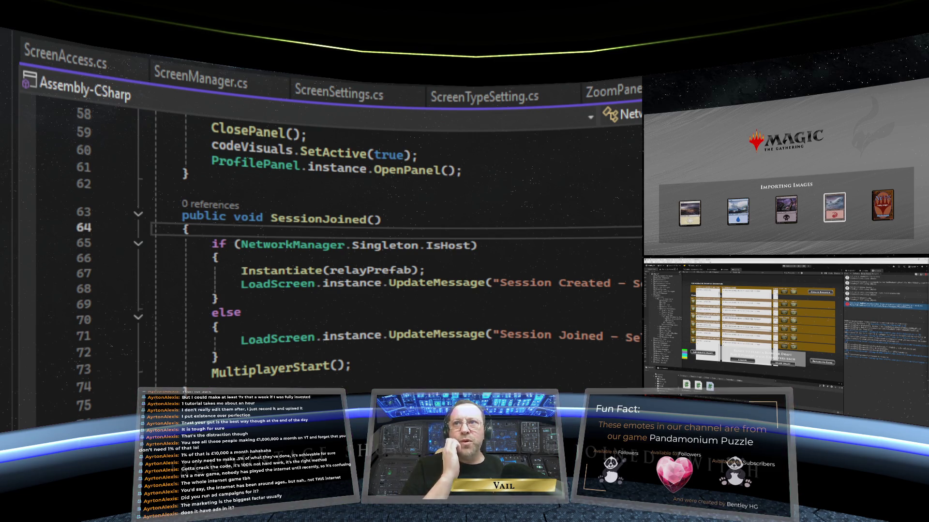
pyautogui.press('Return')
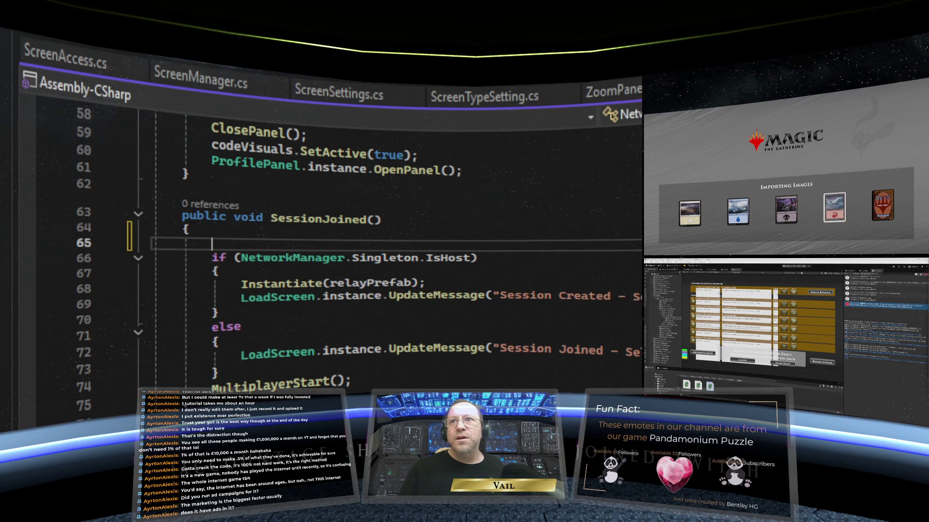
pyautogui.write('if (')
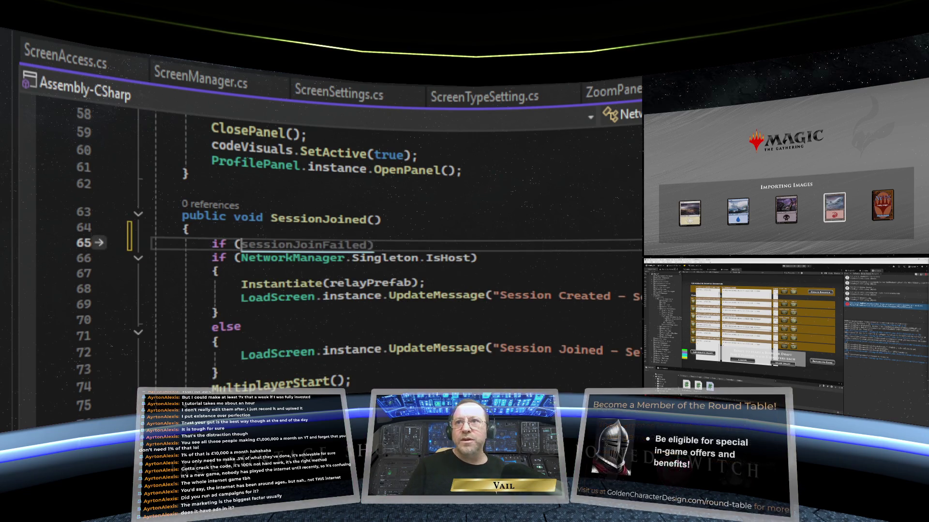
pyautogui.press('Tab')
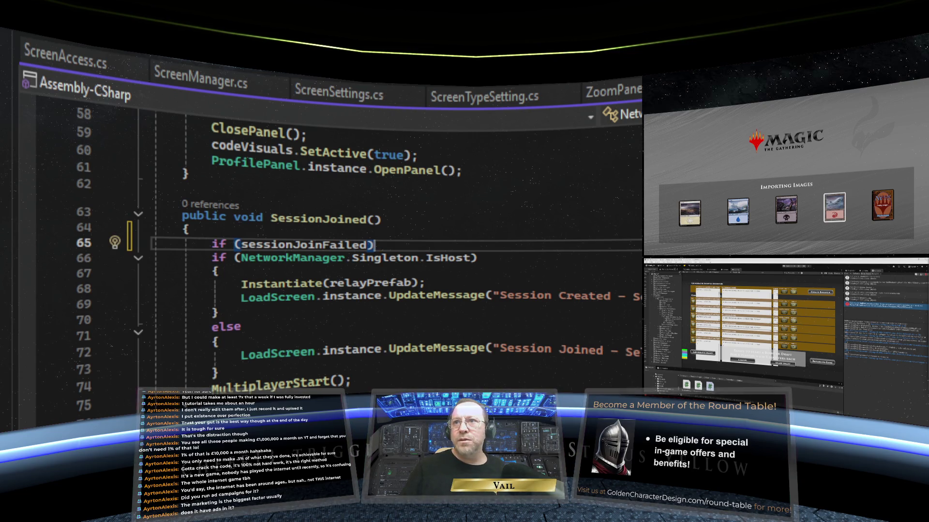
pyautogui.write('{')
pyautogui.press('Return')
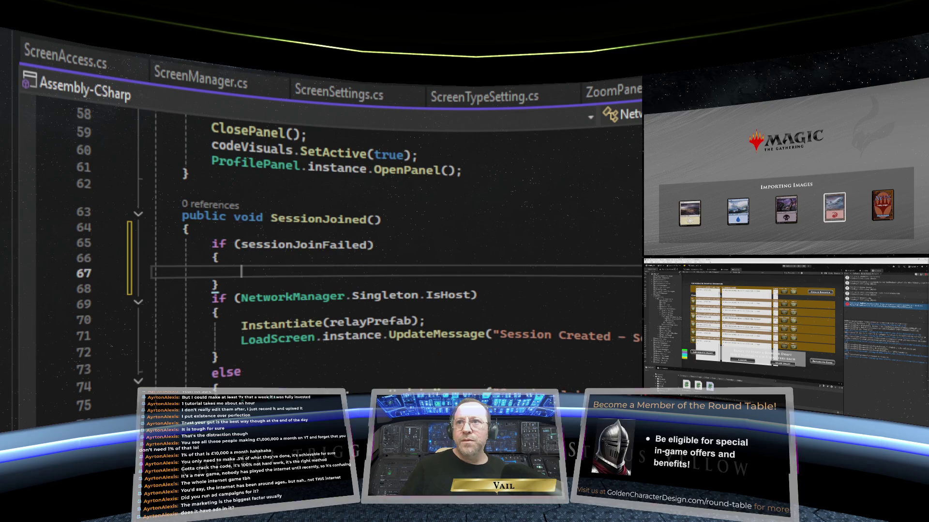
# - Add an else branch after it that wraps the existing IsHost handling
pyautogui.click(257, 286)
pyautogui.press('Return')
pyautogui.write('else')
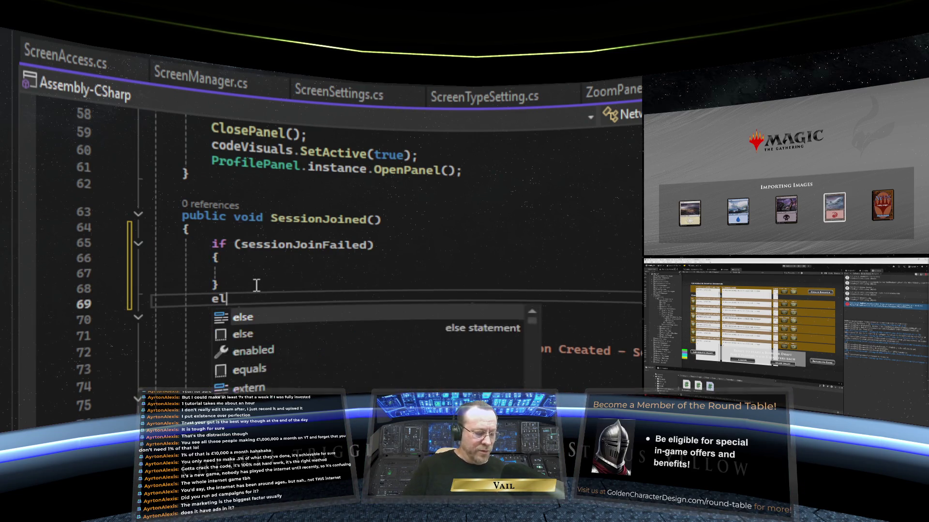
pyautogui.write(' {')
pyautogui.press('Return')
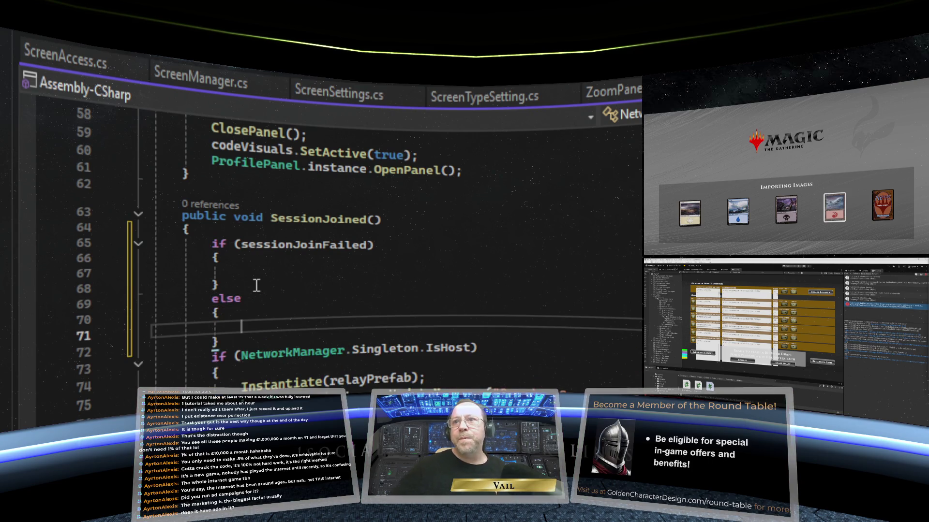
pyautogui.moveTo(219, 343); pyautogui.dragTo(154, 344)
pyautogui.press('BackSpace')
pyautogui.press('BackSpace')
pyautogui.press('BackSpace')
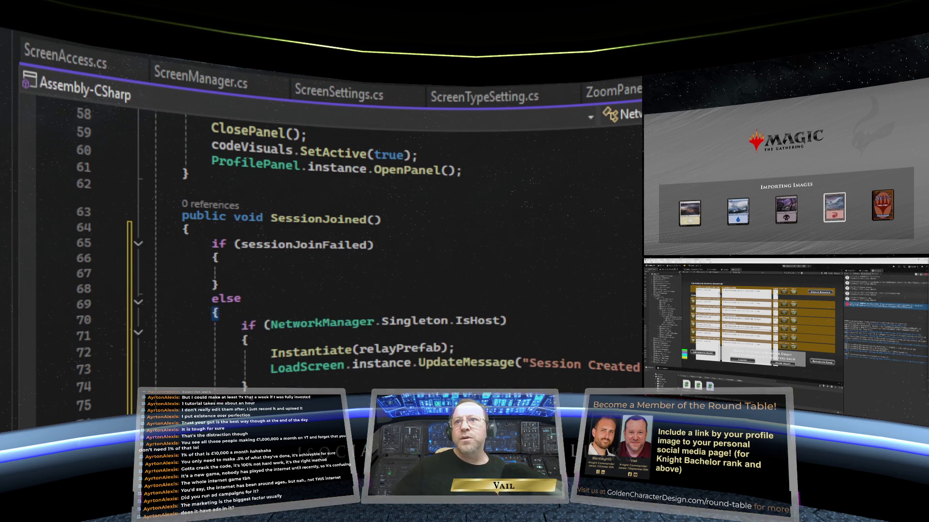
pyautogui.click(322, 274)
pyautogui.scroll(6, 367, 302)
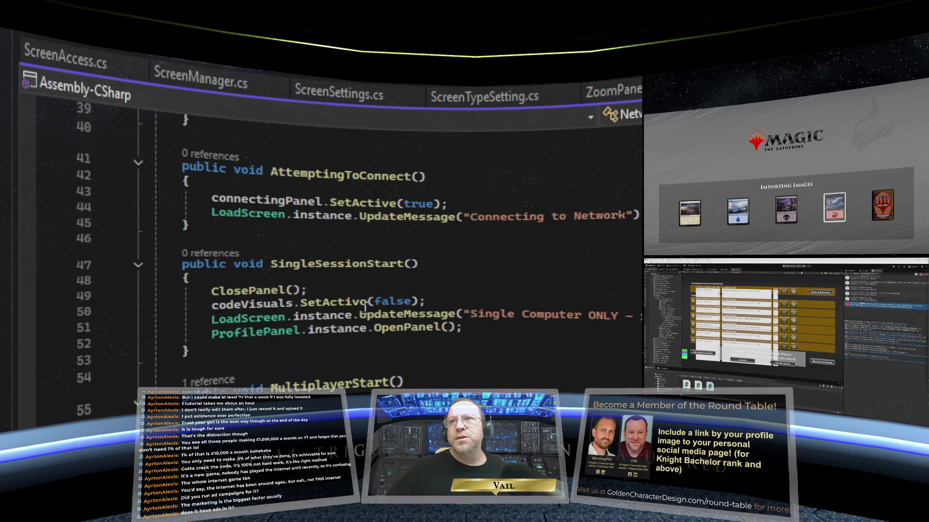
pyautogui.scroll(-6, 364, 305)
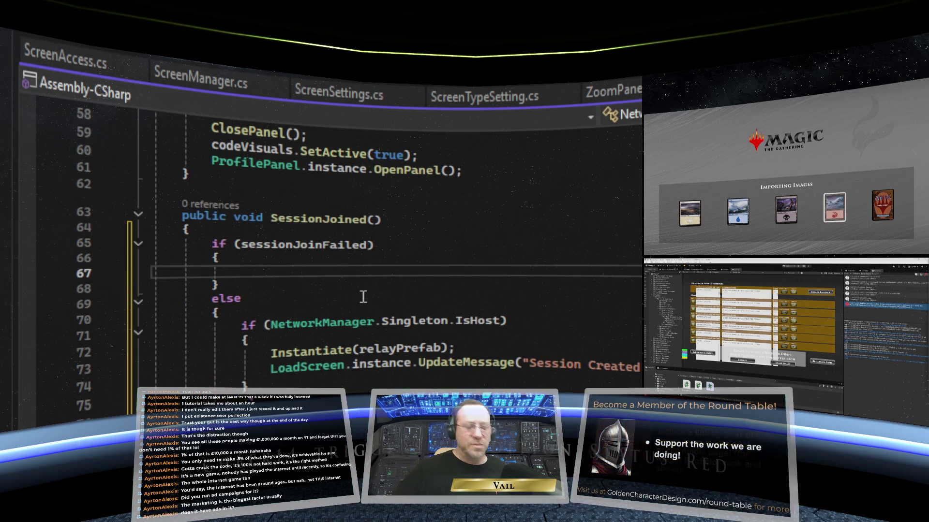
pyautogui.write('Sin')
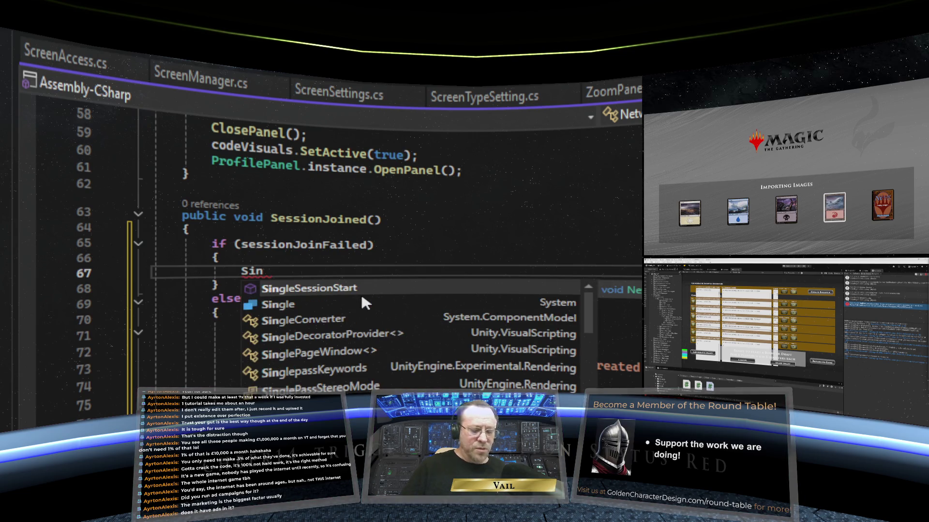
pyautogui.press('BackSpace')
pyautogui.press('BackSpace')
pyautogui.press('BackSpace')
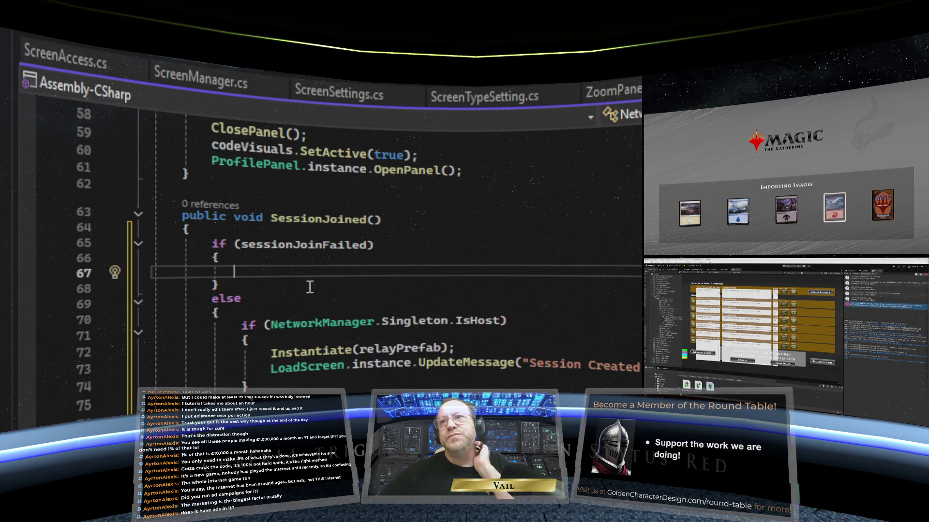
pyautogui.scroll(9, 382, 274)
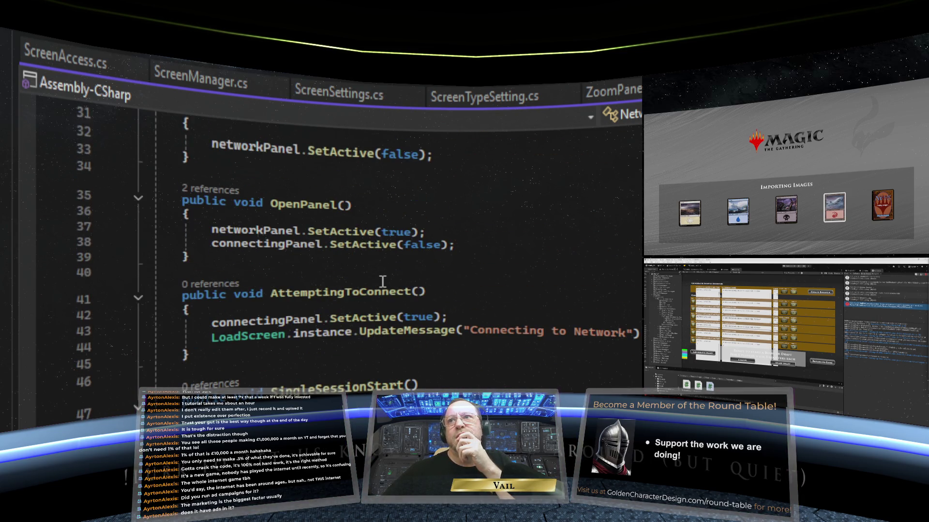
pyautogui.scroll(4, 382, 282)
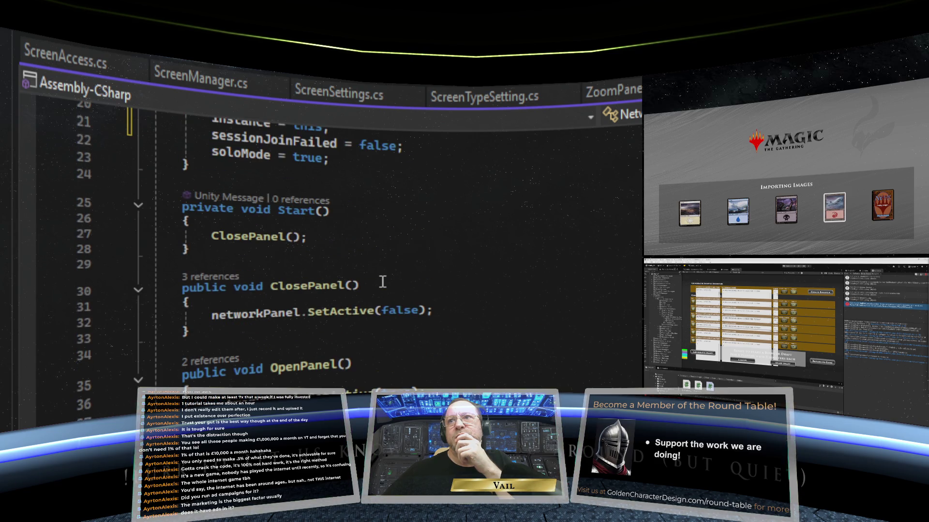
pyautogui.scroll(-2, 382, 281)
pyautogui.scroll(-3, 382, 281)
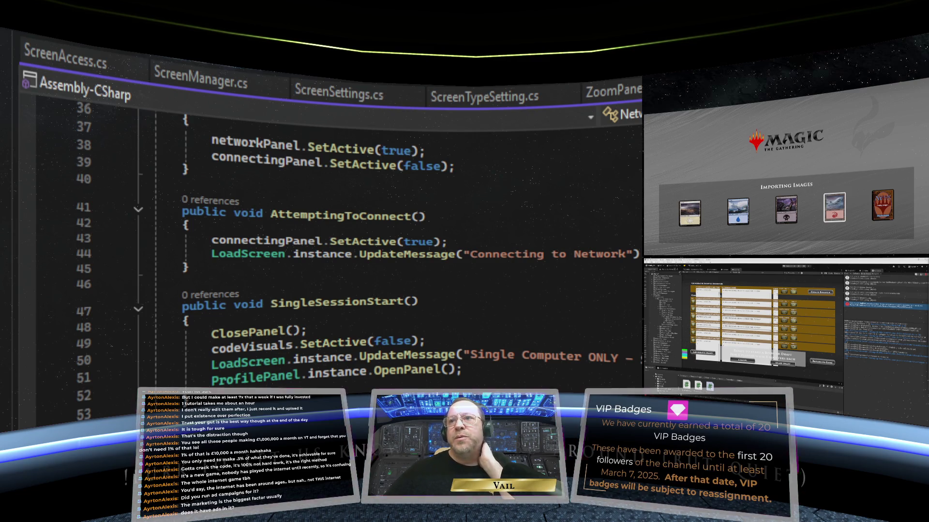
pyautogui.scroll(5, 339, 242)
pyautogui.scroll(3, 363, 391)
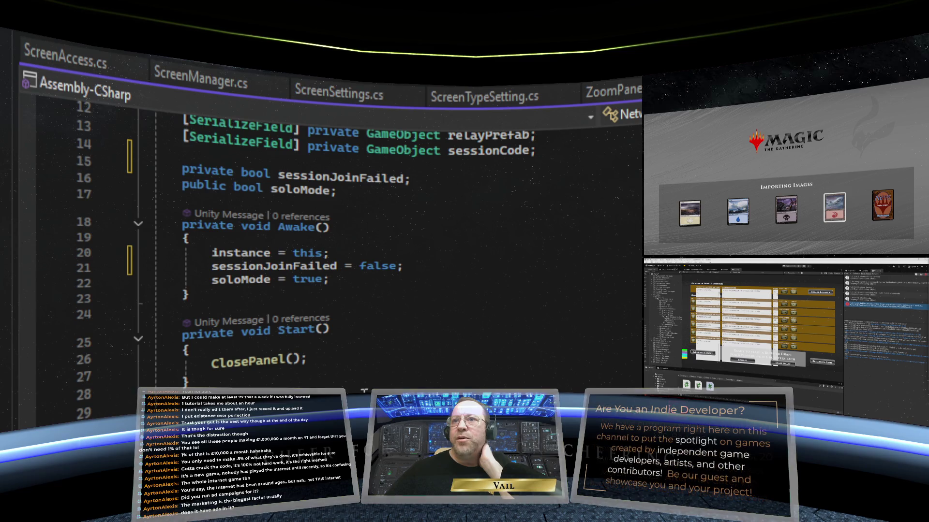
pyautogui.scroll(-12, 363, 391)
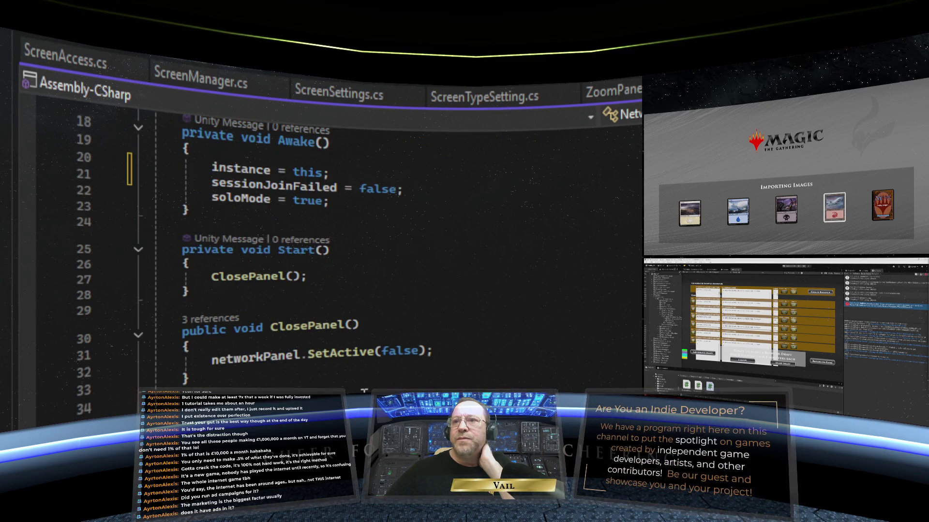
pyautogui.scroll(-2, 364, 391)
pyautogui.write('Debug.Log')
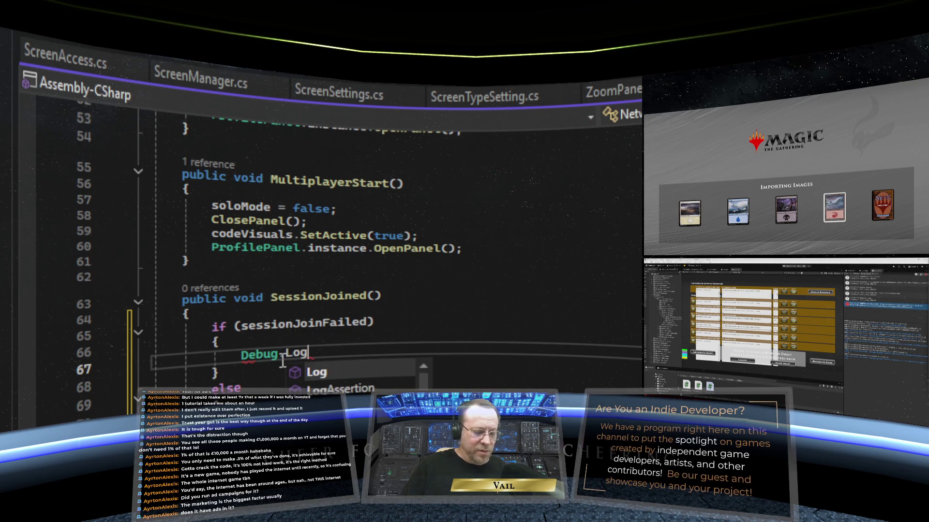
# - Write Debug.Log("session login failed"); inside the if (sessionJoinFailed) block
pyautogui.write('("')
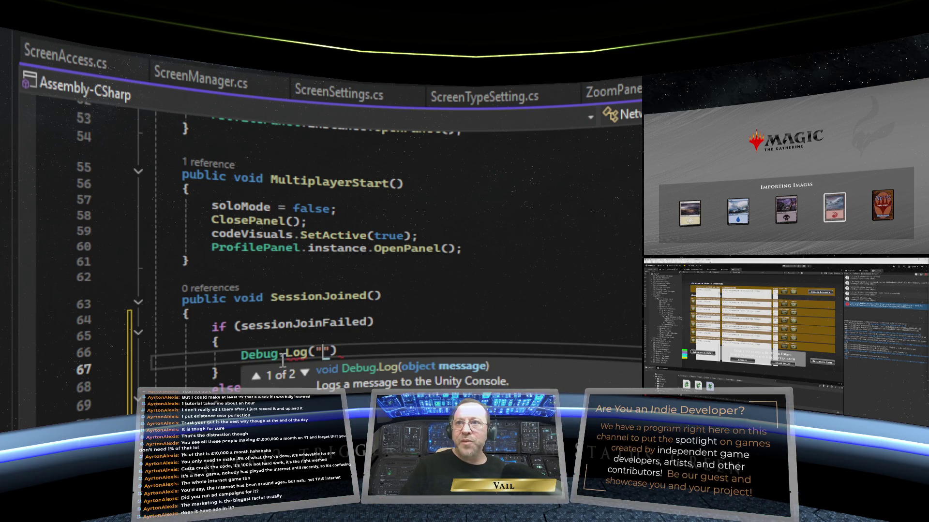
pyautogui.write('session ')
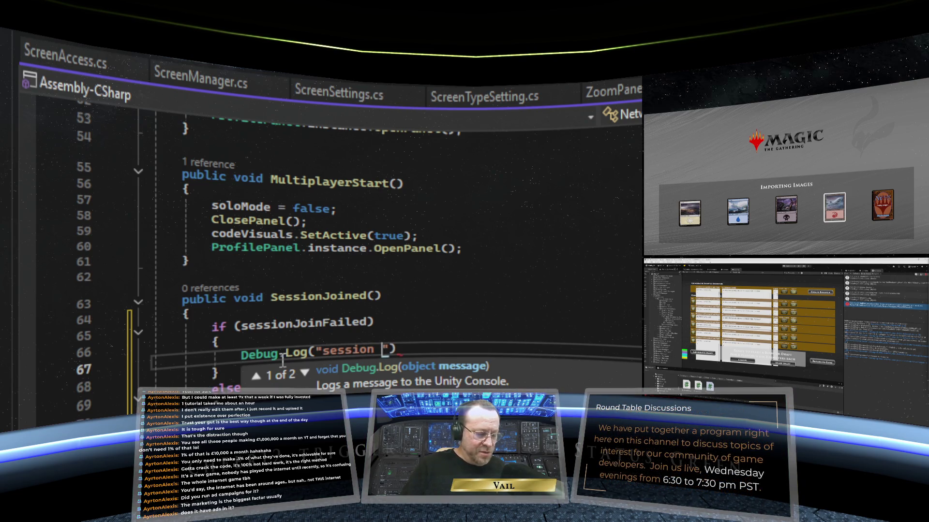
pyautogui.write('login failed')
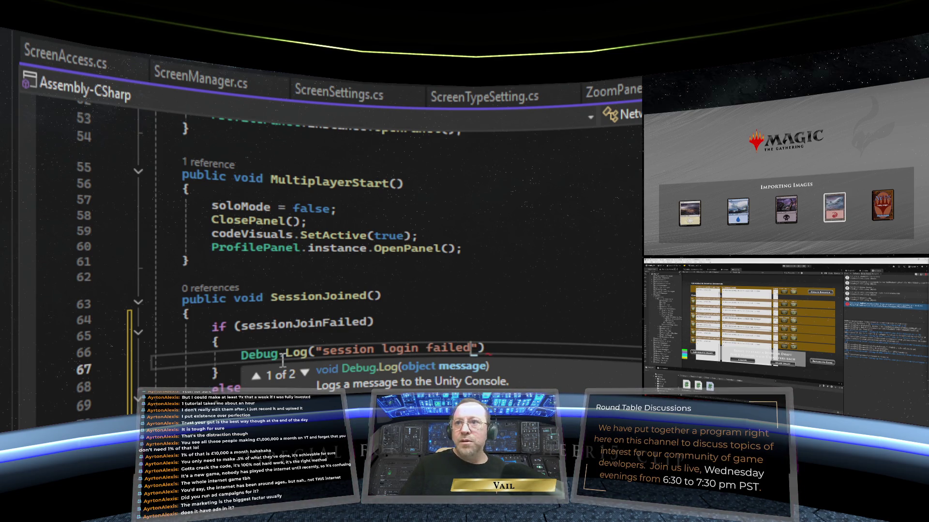
pyautogui.write('");')
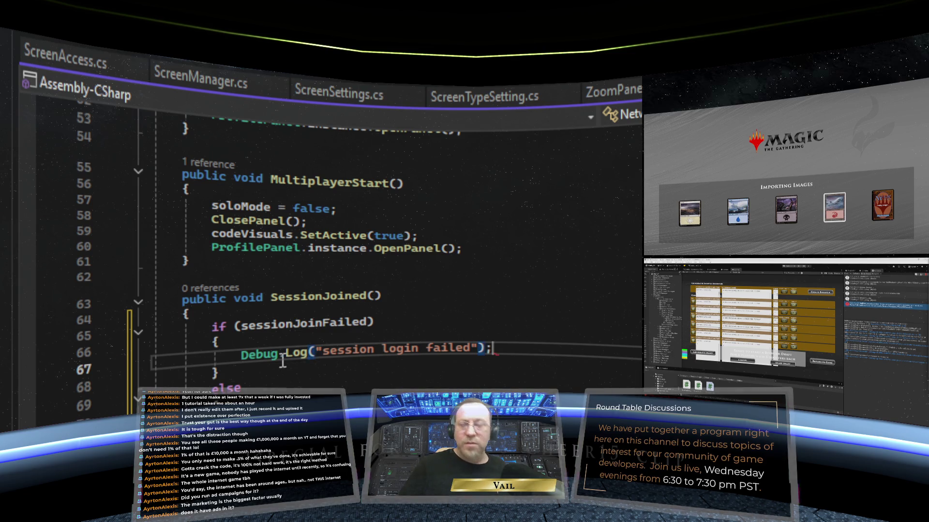
pyautogui.press('Down')
pyautogui.press('Down')
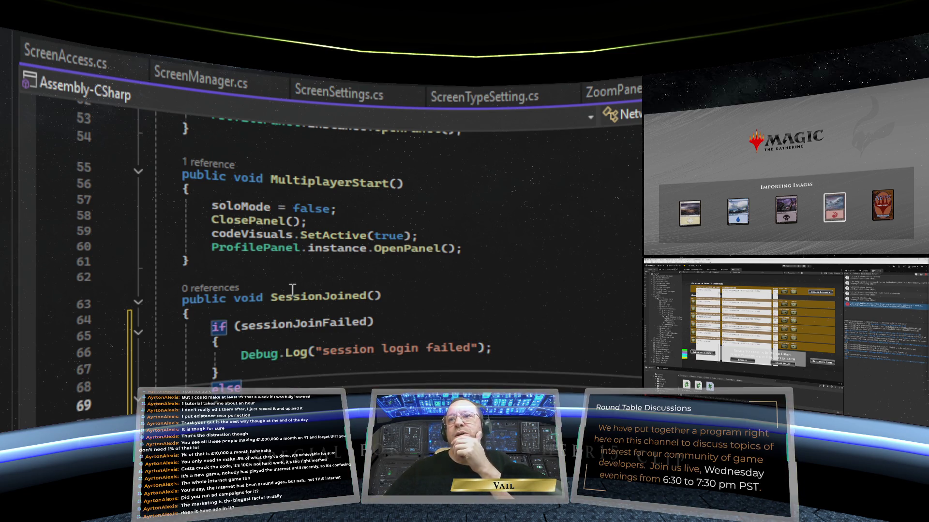
pyautogui.click(234, 257)
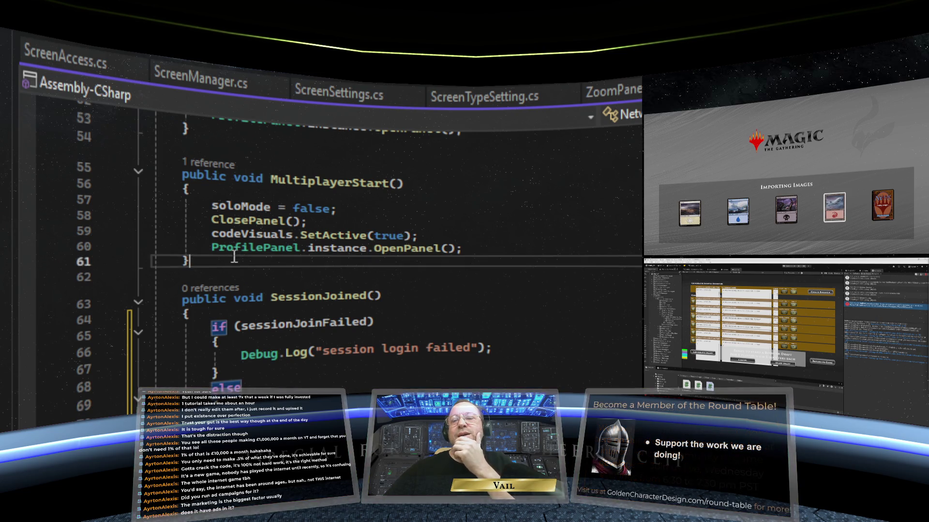
# - Add a public void AttemptFailed() method after MultiplayerStart, fixing the misspelled name
pyautogui.press('Return')
pyautogui.press('Return')
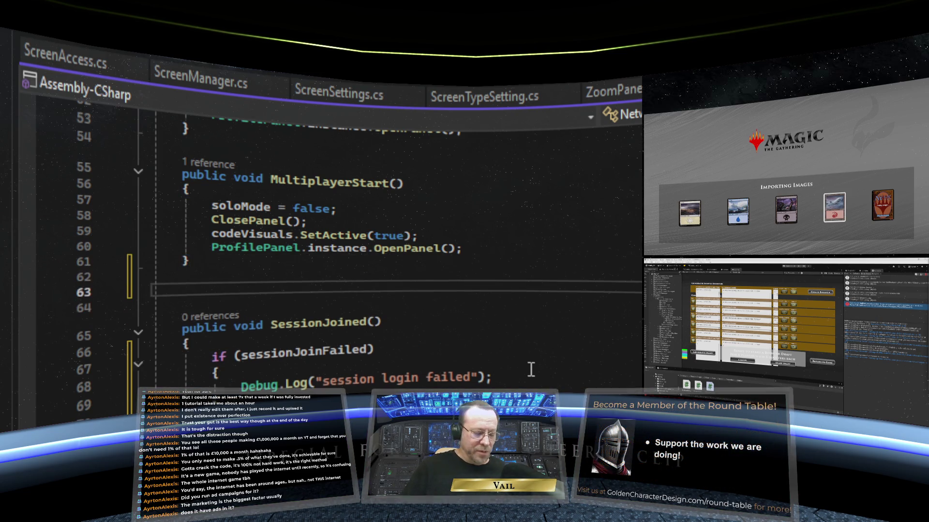
pyautogui.write('public ')
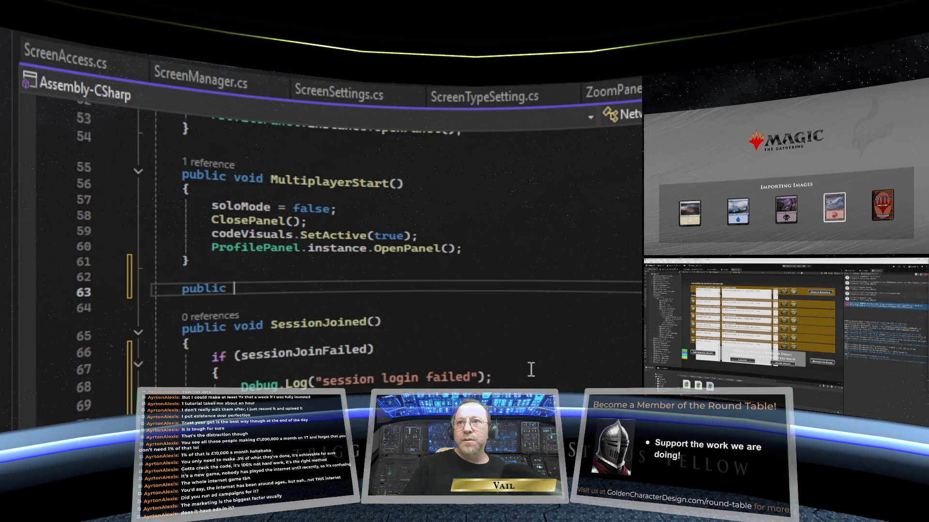
pyautogui.write('voi')
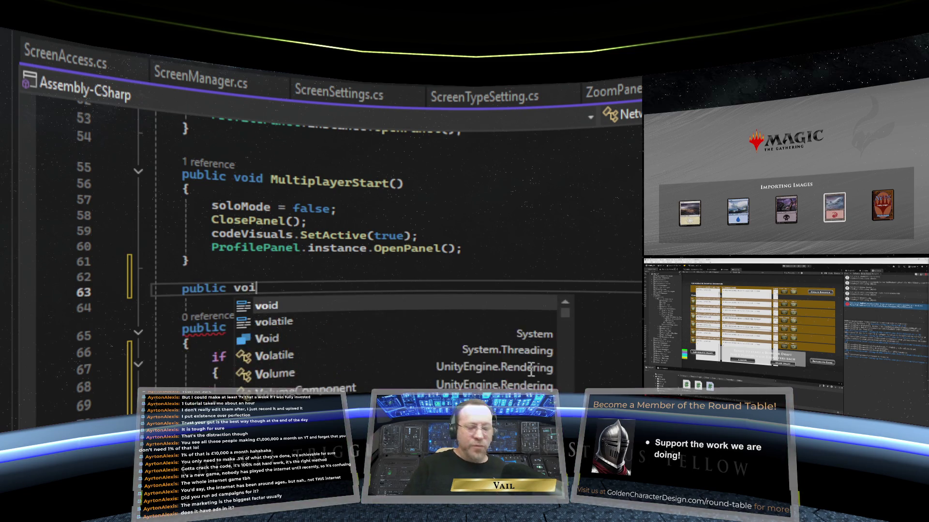
pyautogui.write('d ')
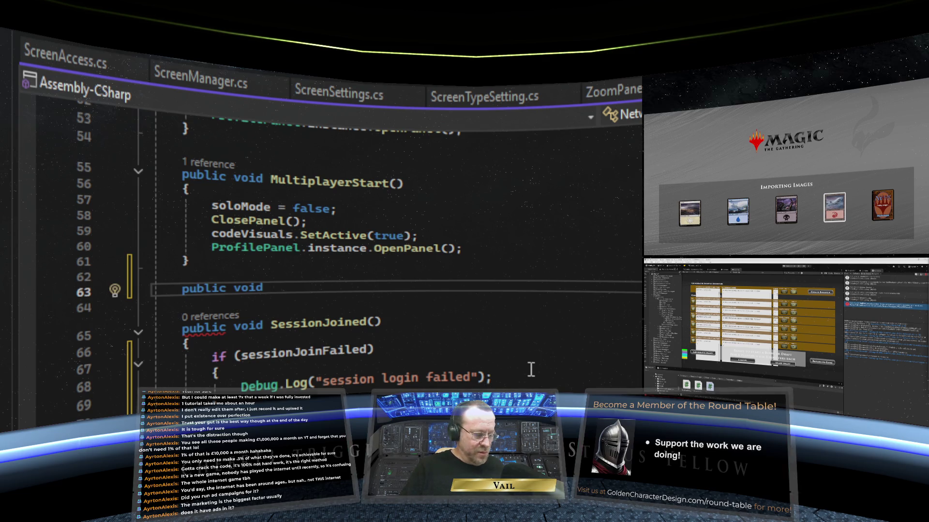
pyautogui.write('AttaemptFailed')
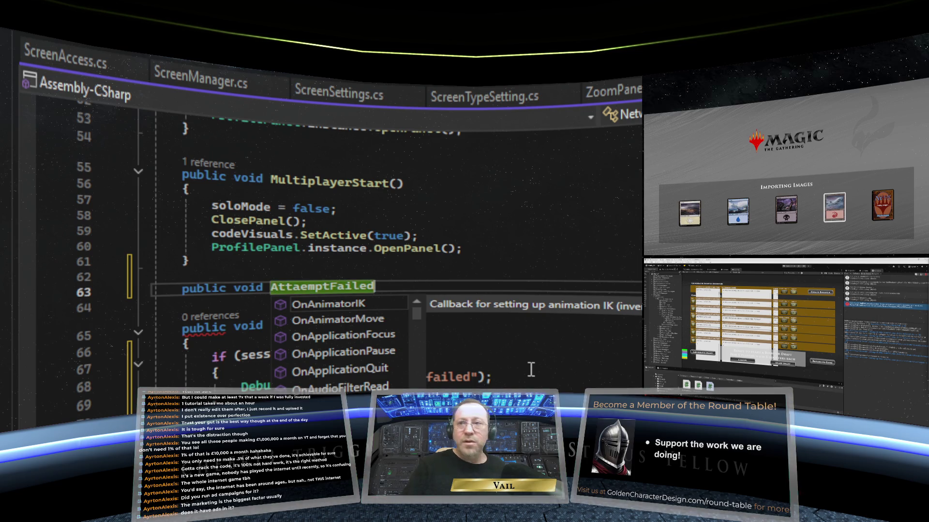
pyautogui.write('()')
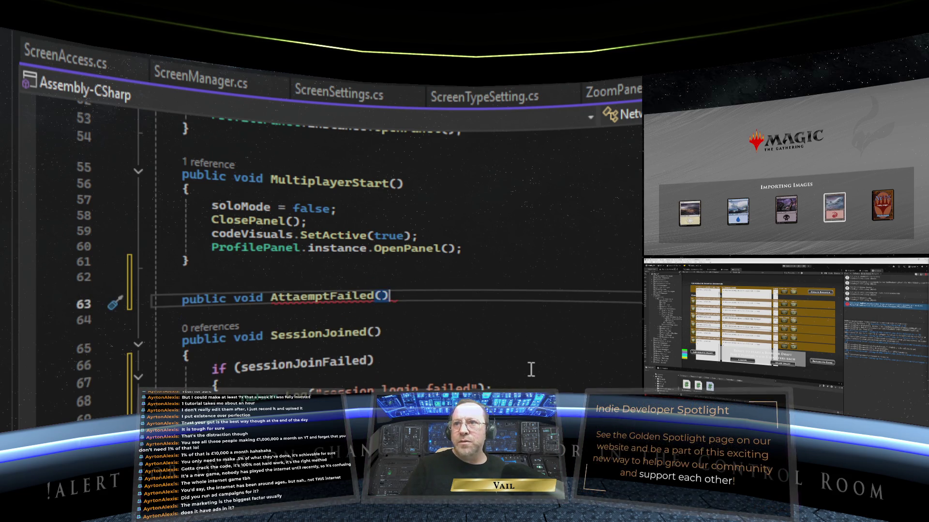
pyautogui.write('{')
pyautogui.press('Return')
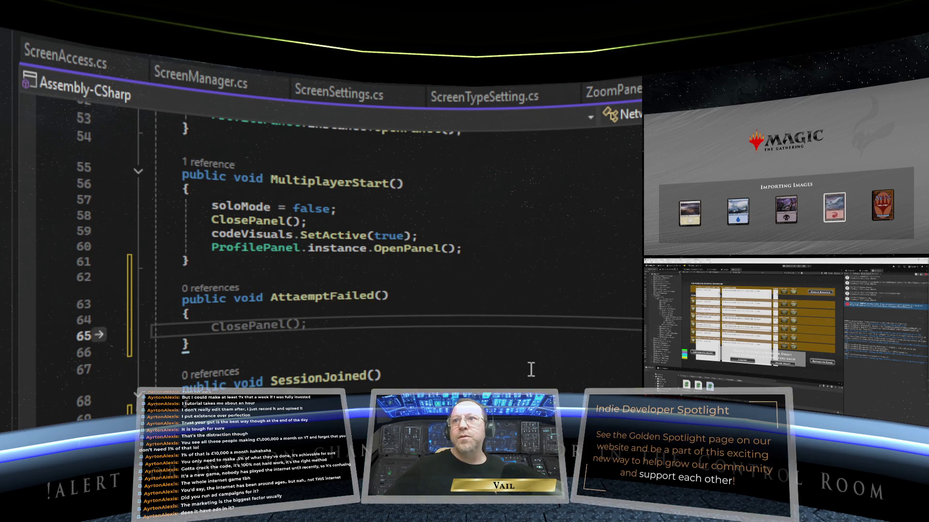
pyautogui.click(301, 297)
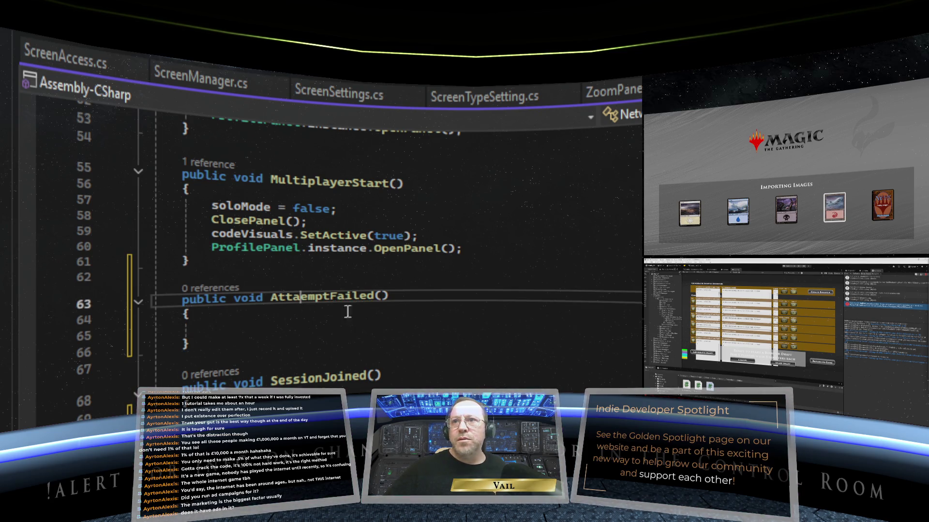
pyautogui.press('BackSpace')
# - Fill the method body with sessionJoinFailed = true; and save NetworkOptions.cs
pyautogui.click(338, 321)
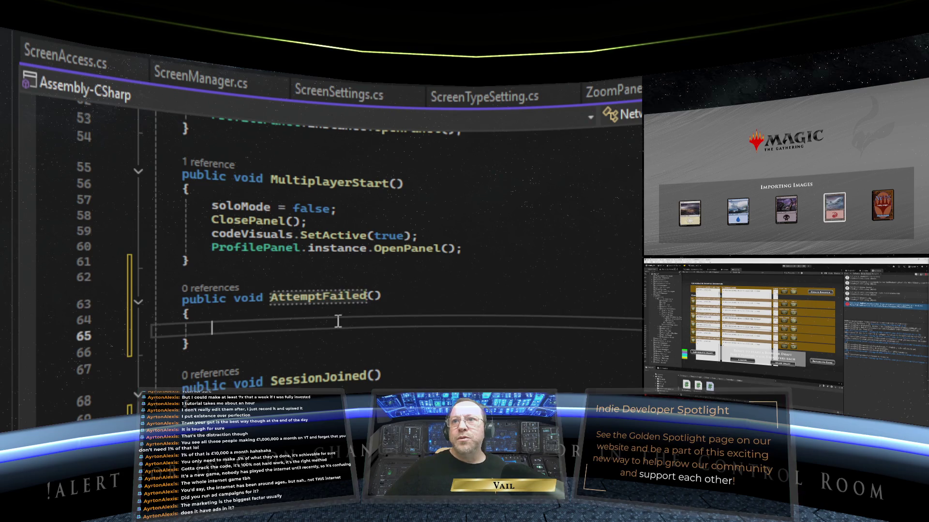
pyautogui.scroll(-1, 339, 321)
pyautogui.write('se')
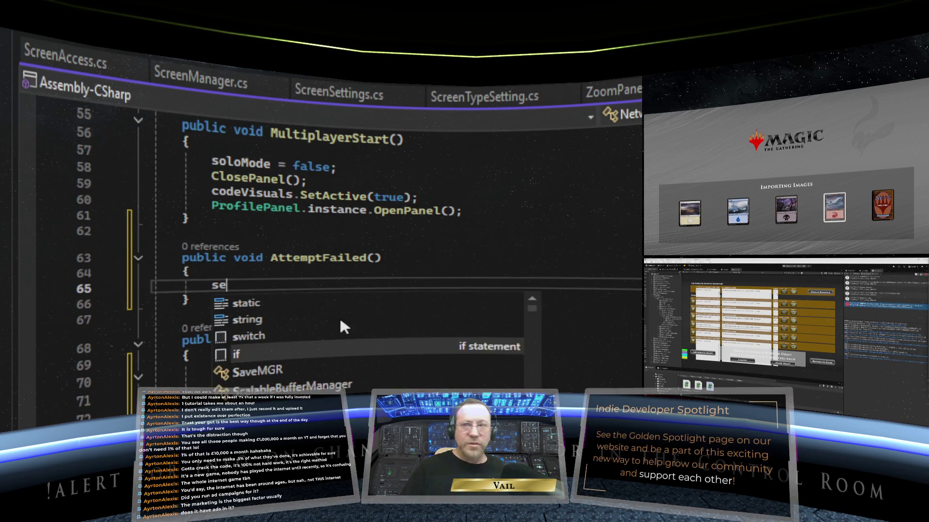
pyautogui.press('Tab')
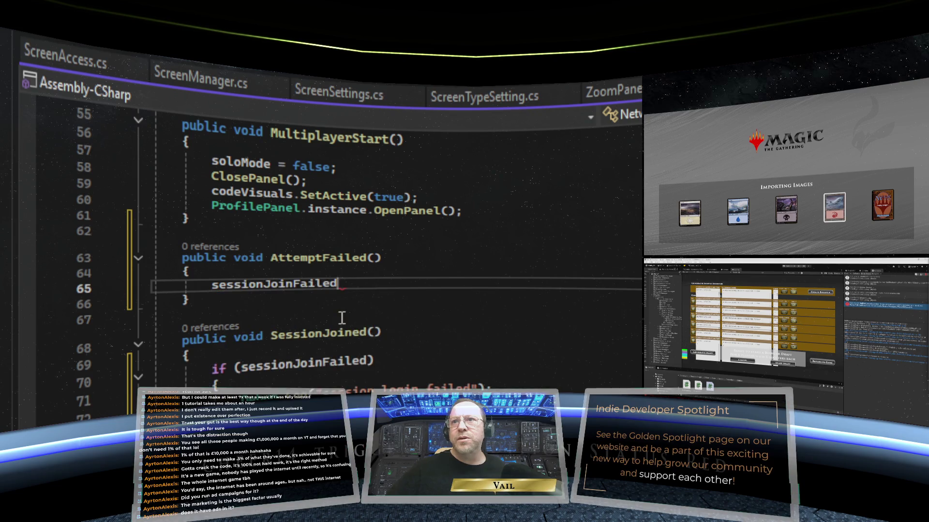
pyautogui.write('= true;')
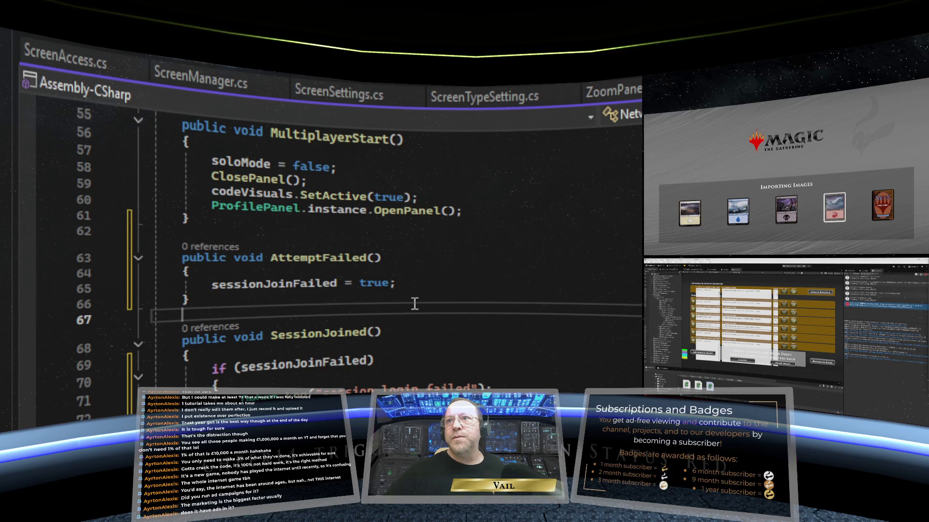
pyautogui.click(414, 305)
pyautogui.hotkey('ctrl', 's')
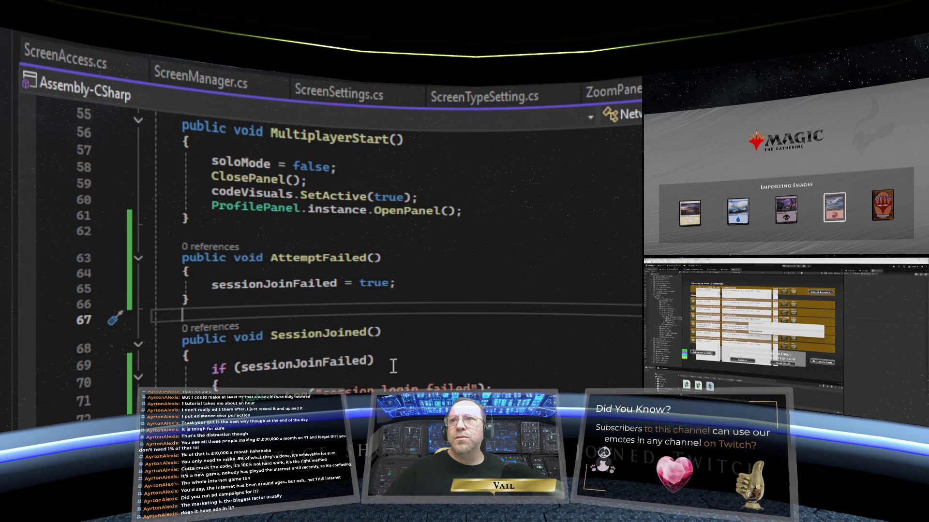
pyautogui.scroll(-1, 375, 276)
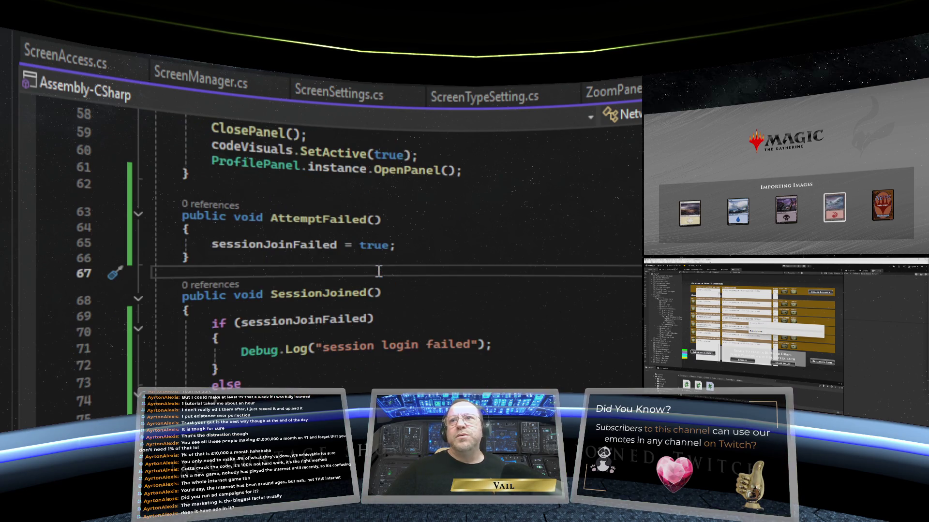
pyautogui.click(374, 219)
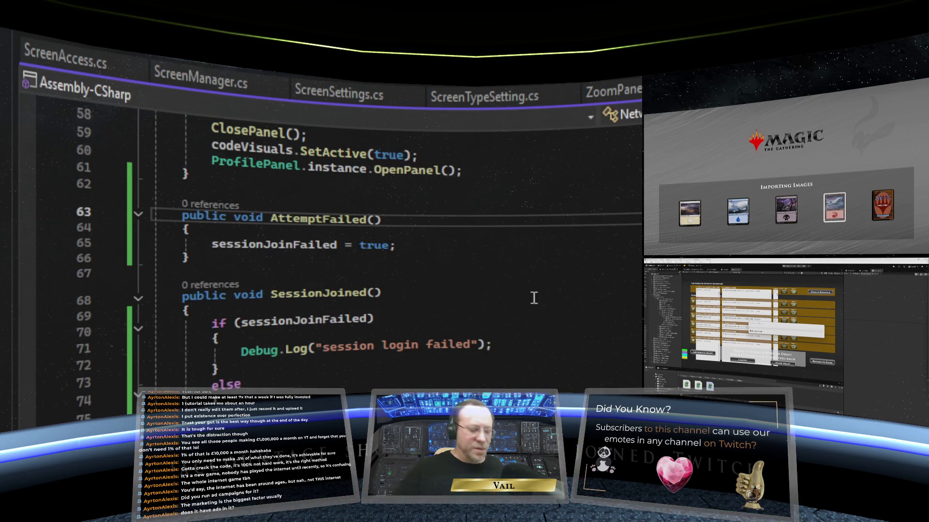
# - Give AttemptFailed a bool failed parameter assigned to sessionJoinFailed, then return to JoinLobbyByCodeAsync
pyautogui.write('bool ')
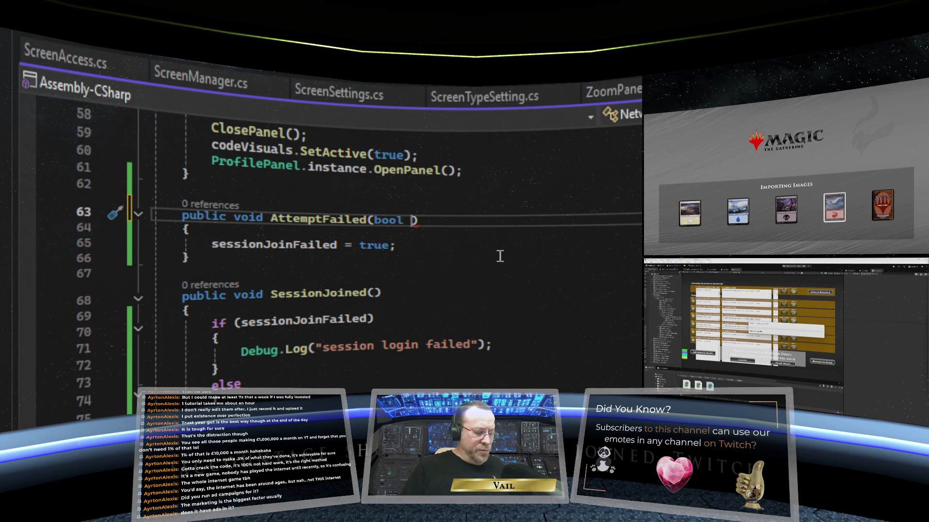
pyautogui.write('failed')
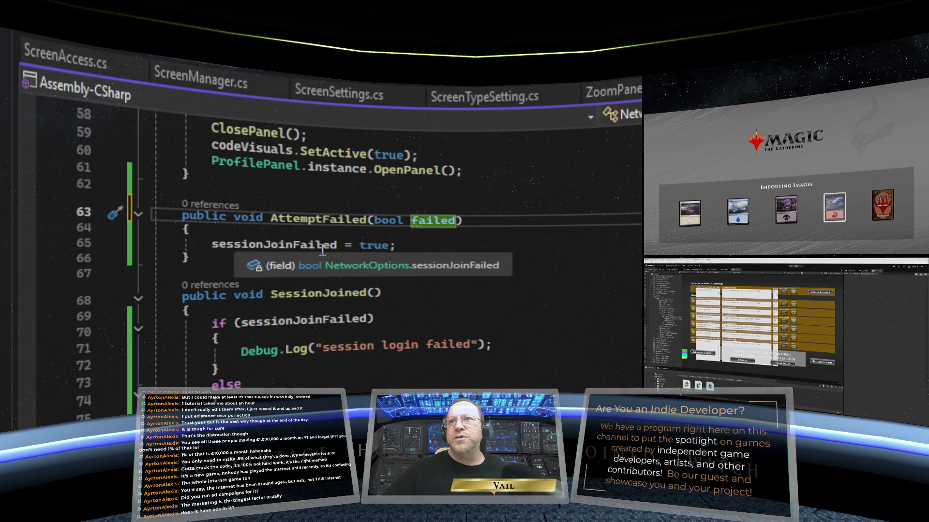
pyautogui.moveTo(389, 247); pyautogui.dragTo(359, 246)
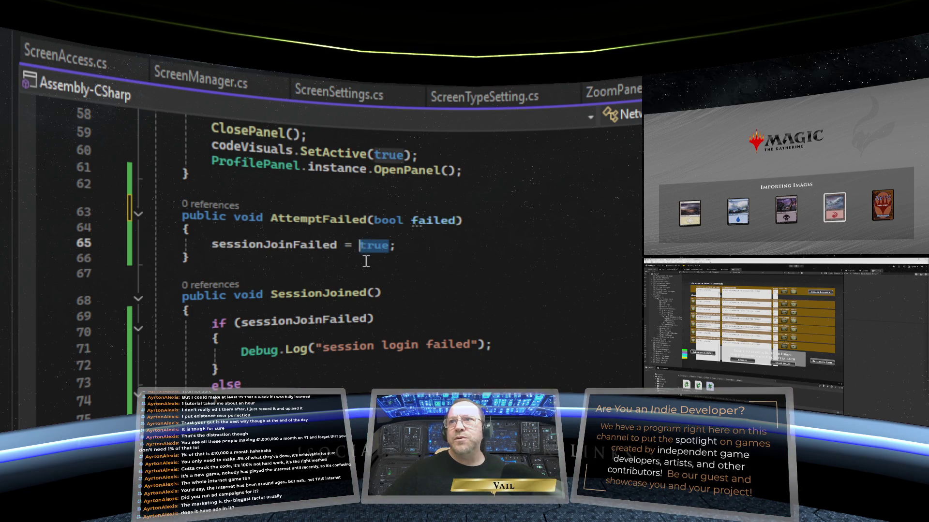
pyautogui.write('faile')
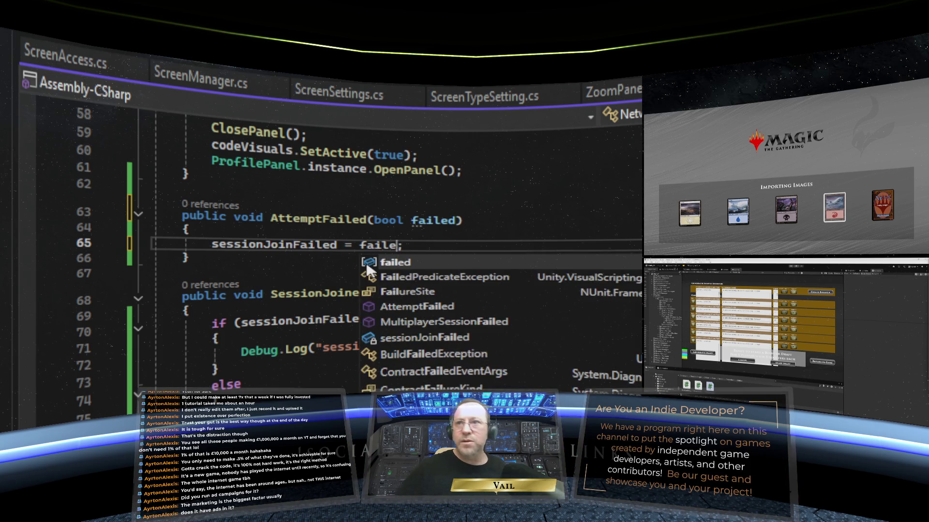
pyautogui.write('d')
pyautogui.click(290, 263)
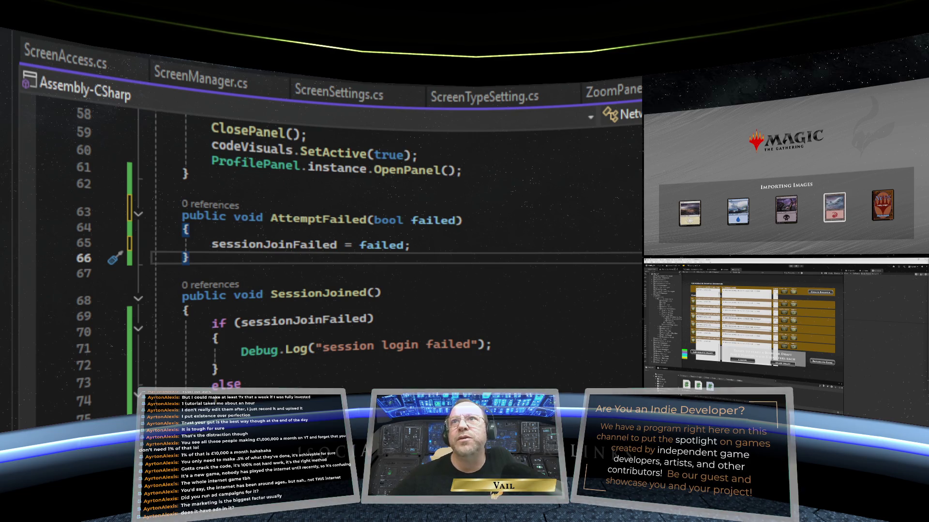
pyautogui.hotkey('ctrl', '-')
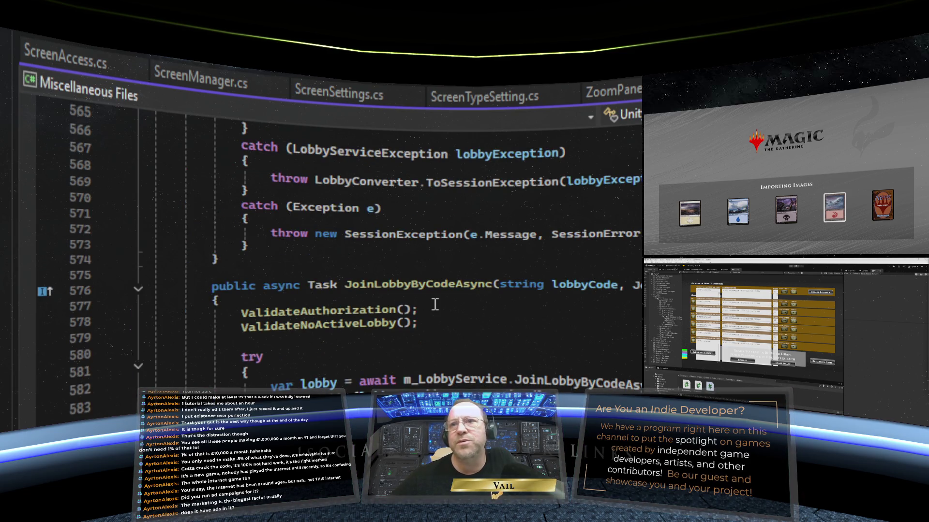
# - Replace the catch block's Debug.Log line with NetworkOptions.instance.AttemptFailed(true);
pyautogui.scroll(-5, 465, 287)
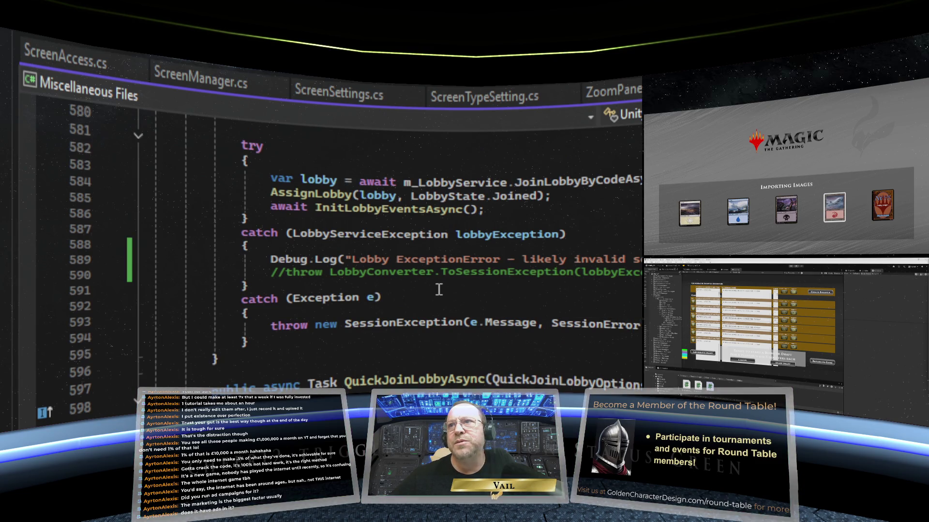
pyautogui.scroll(1, 439, 289)
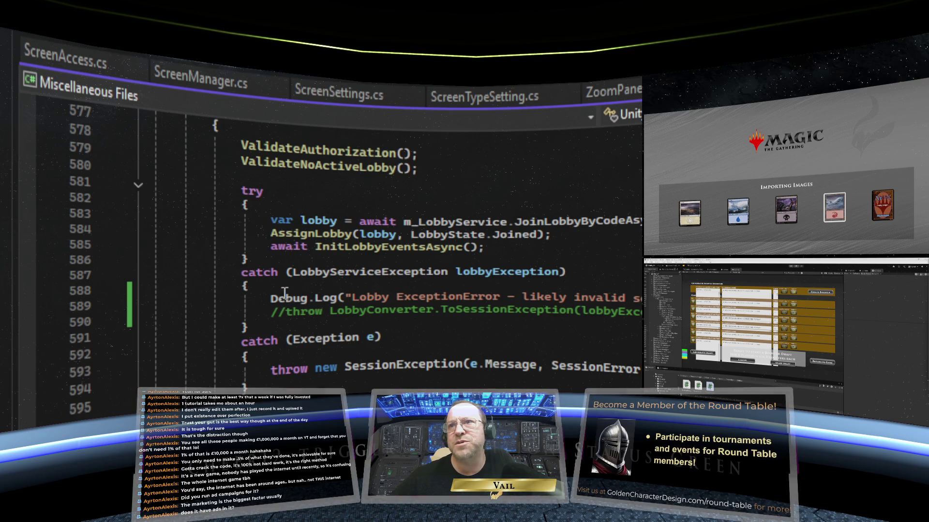
pyautogui.moveTo(639, 298); pyautogui.dragTo(272, 300)
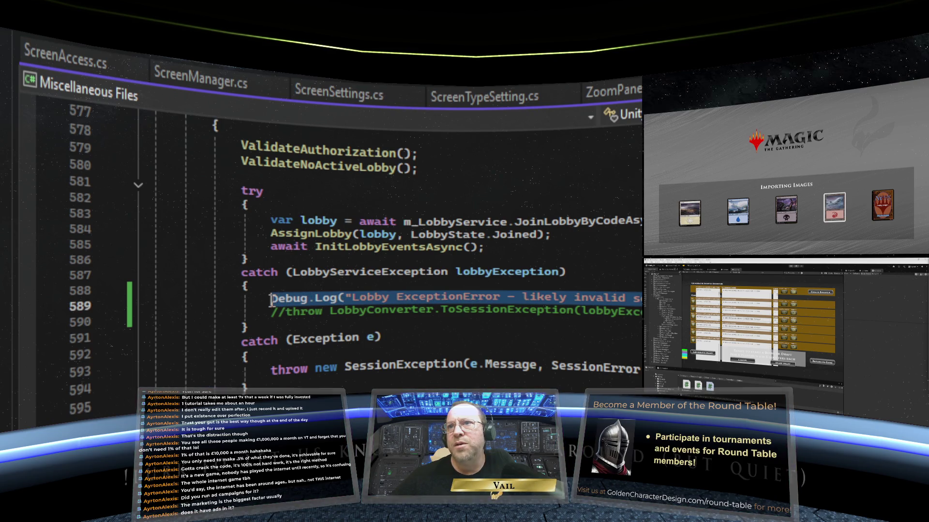
pyautogui.write('N')
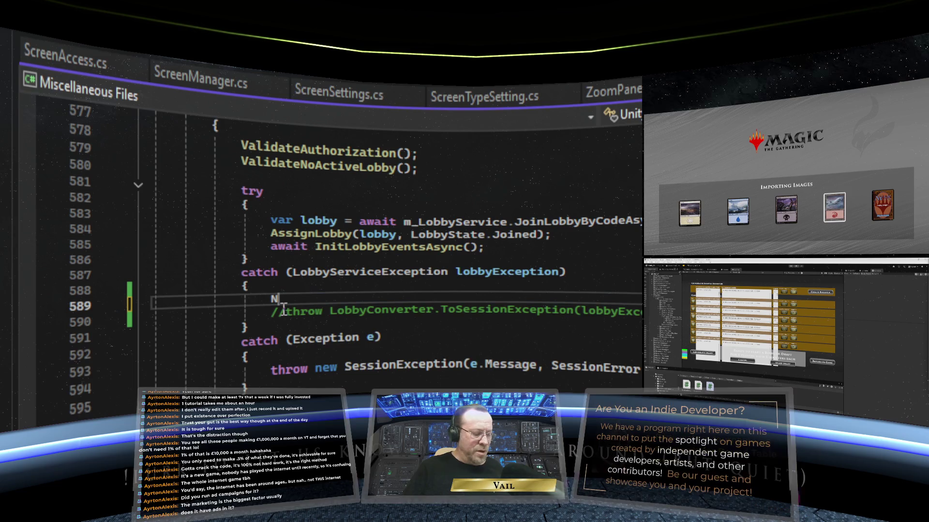
pyautogui.write('etworkOp')
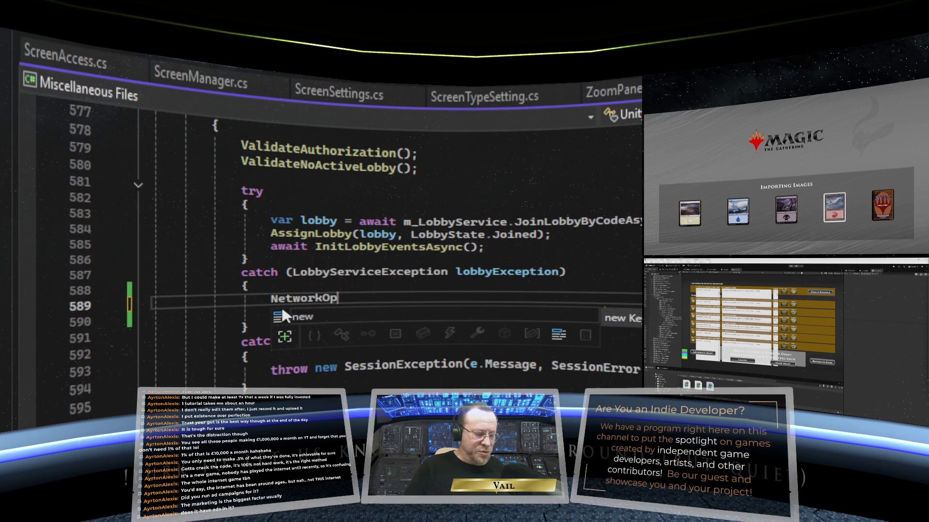
pyautogui.write('tions.instance.')
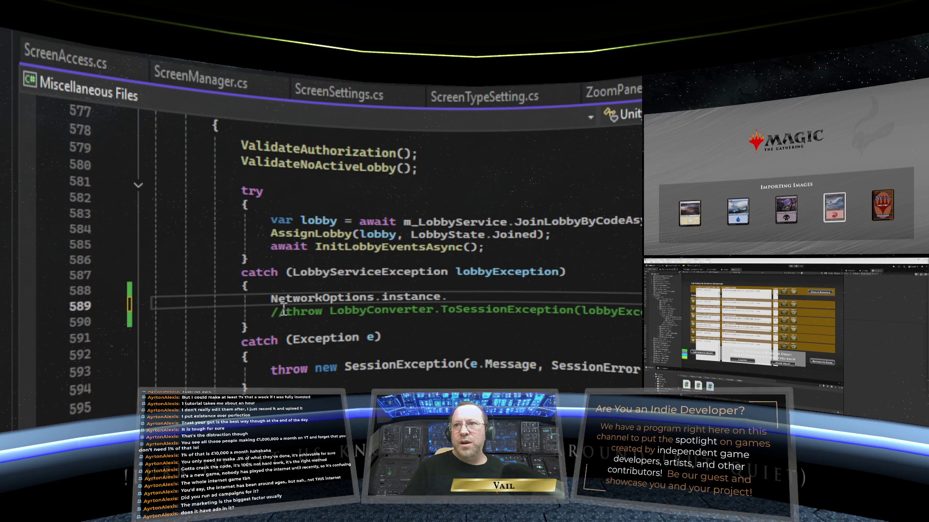
pyautogui.write('Att')
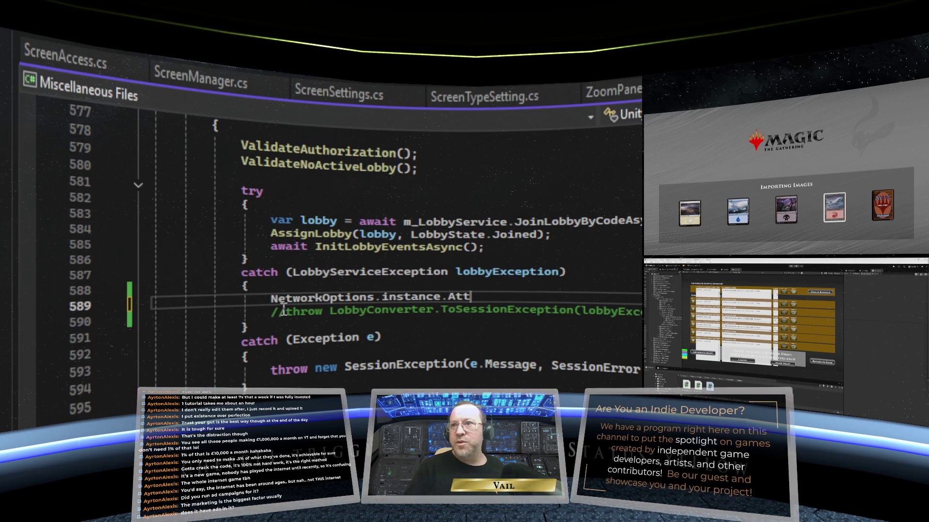
pyautogui.write('em')
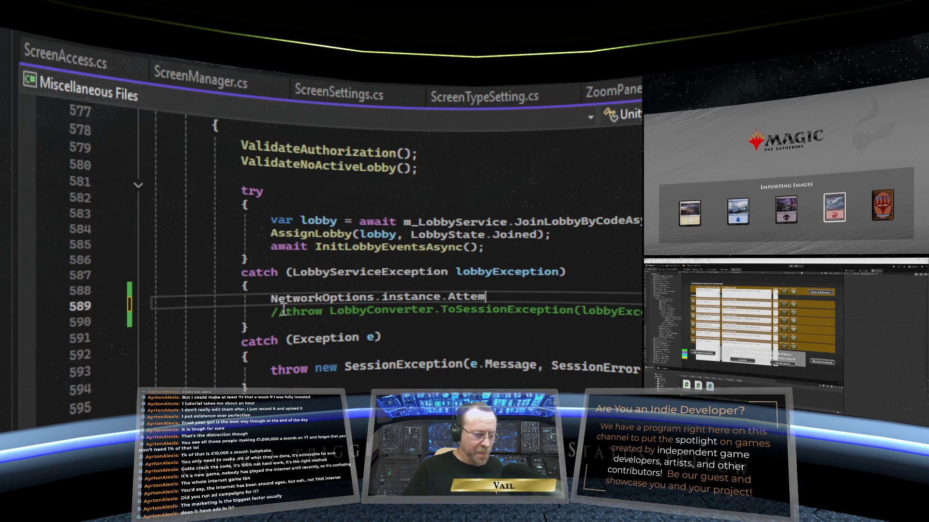
pyautogui.write('ptFailed')
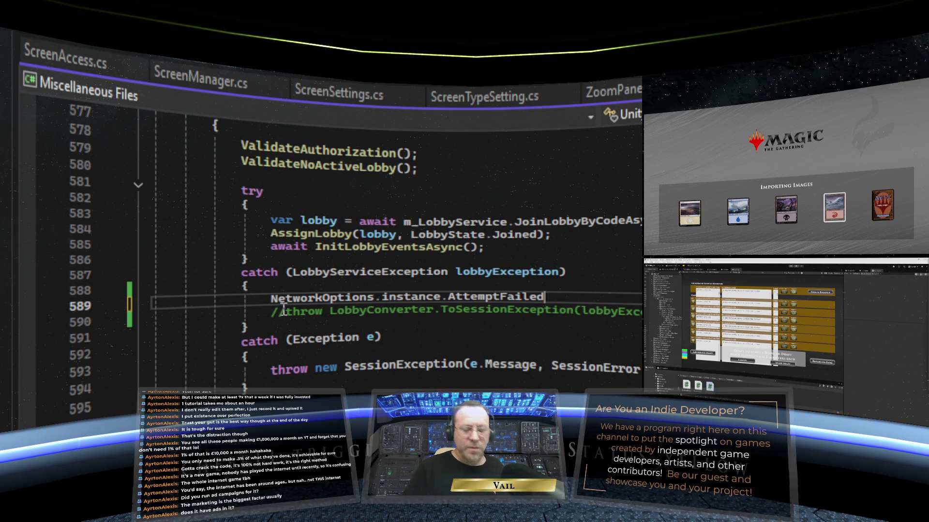
pyautogui.write('(')
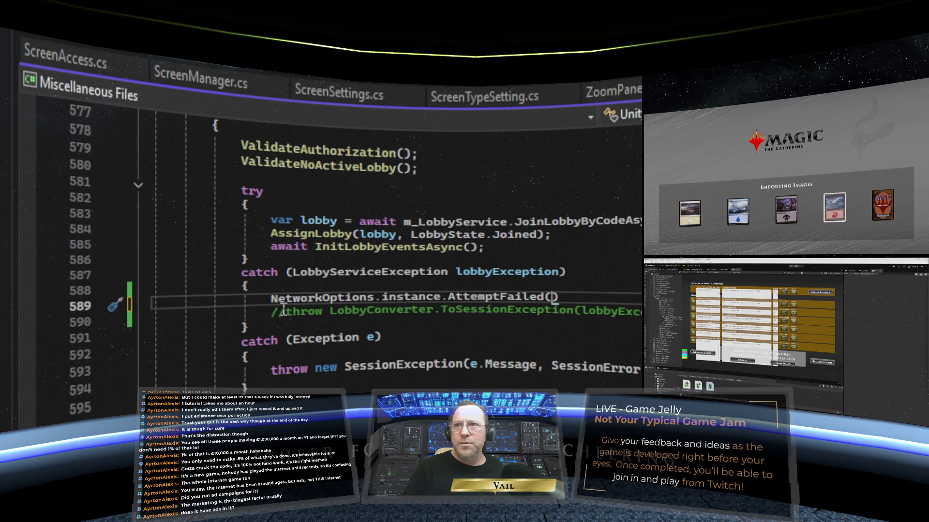
pyautogui.write('true);')
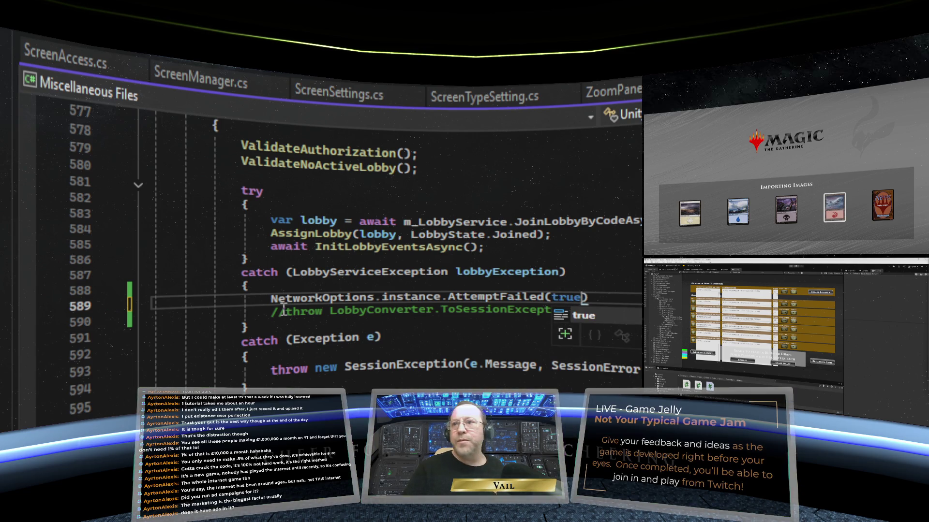
pyautogui.press('Left')
pyautogui.press('End')
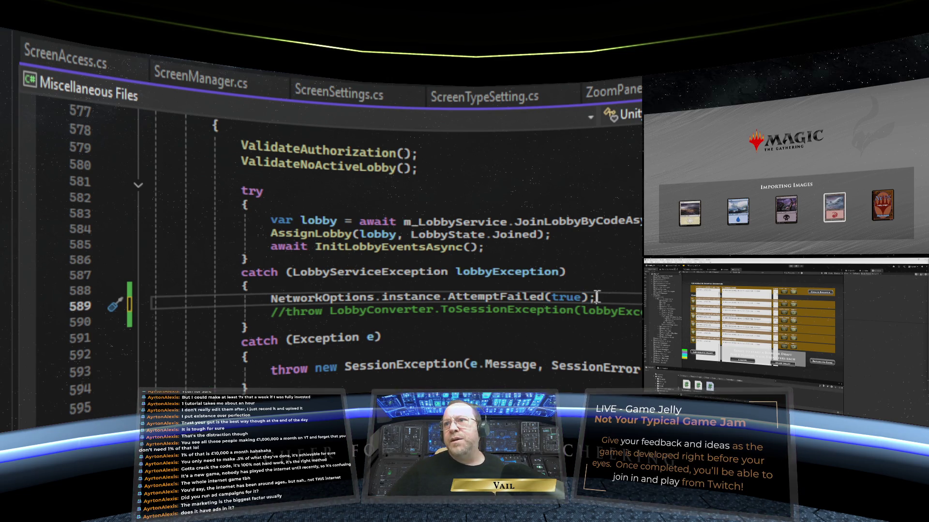
# - Copy the new AttemptFailed(true) line for reuse after AssignLobby
pyautogui.moveTo(597, 297)
pyautogui.mouseDown()
pyautogui.moveTo(269, 298)
pyautogui.moveTo(317, 301)
pyautogui.mouseUp()
pyautogui.hotkey('ctrl', 'c')
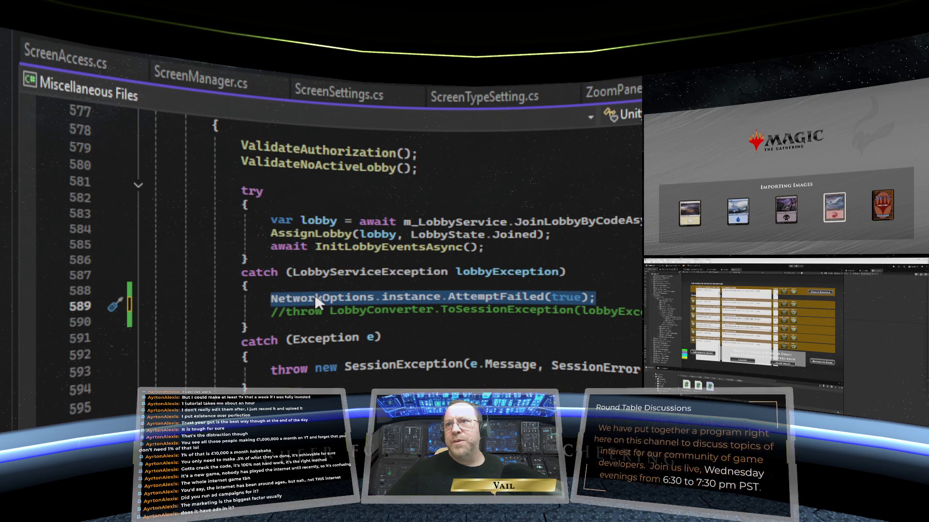
pyautogui.rightClick(319, 300)
pyautogui.press('Escape')
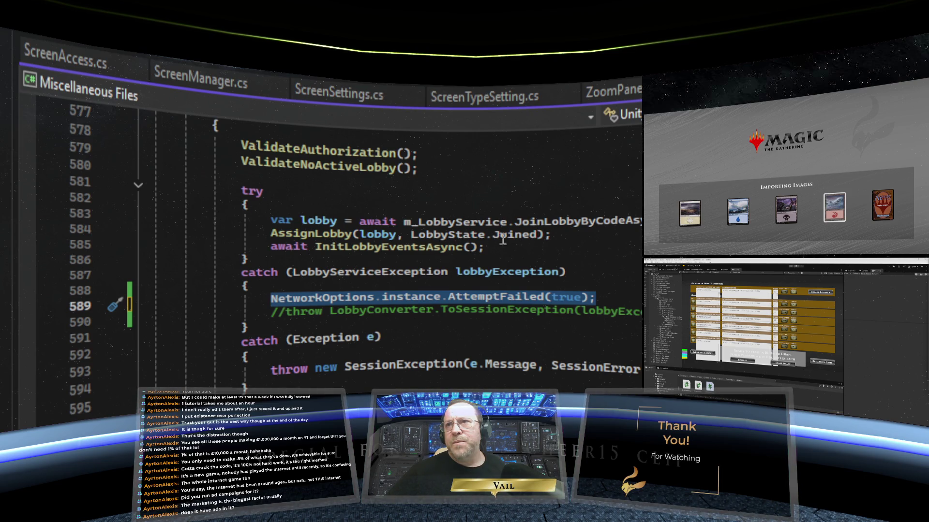
pyautogui.click(554, 236)
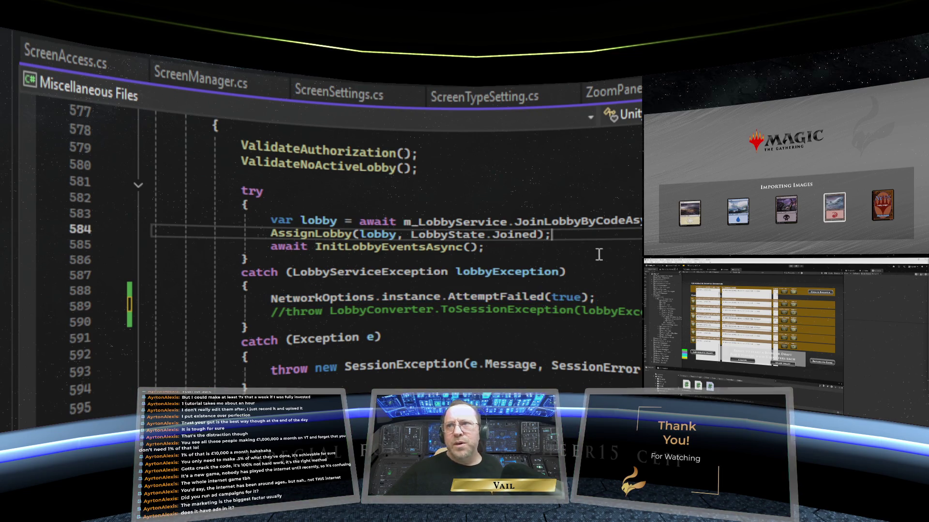
# - Paste the AttemptFailed call below AssignLobby, change its argument to false, and save
pyautogui.press('Return')
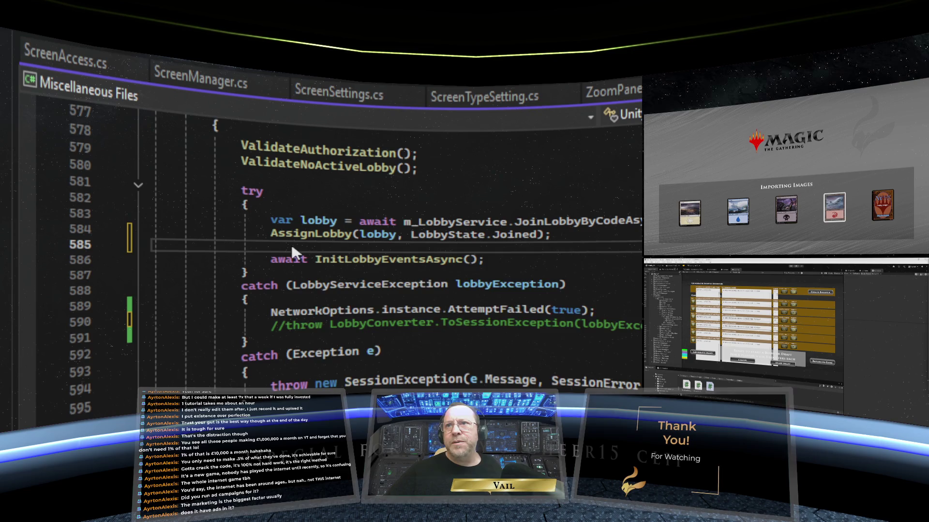
pyautogui.rightClick(291, 245)
pyautogui.press('Escape')
pyautogui.hotkey('ctrl', 'v')
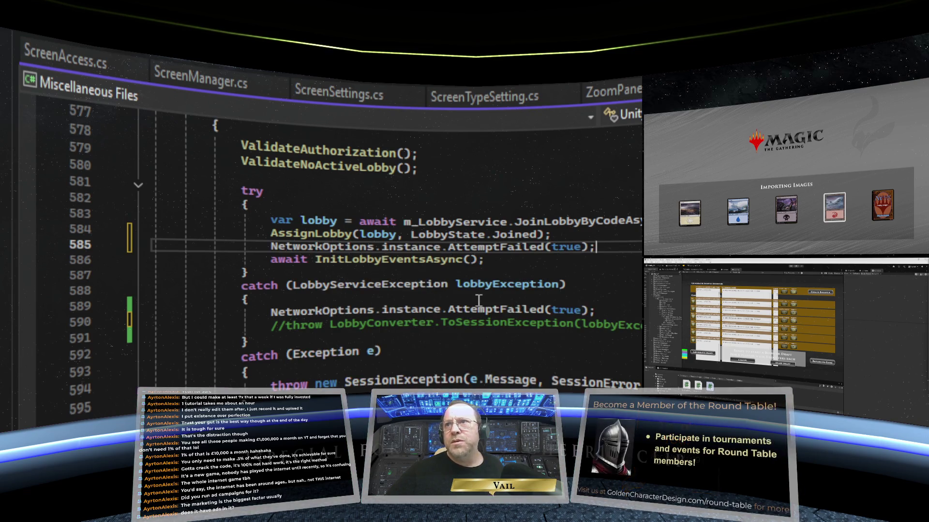
pyautogui.doubleClick(578, 248)
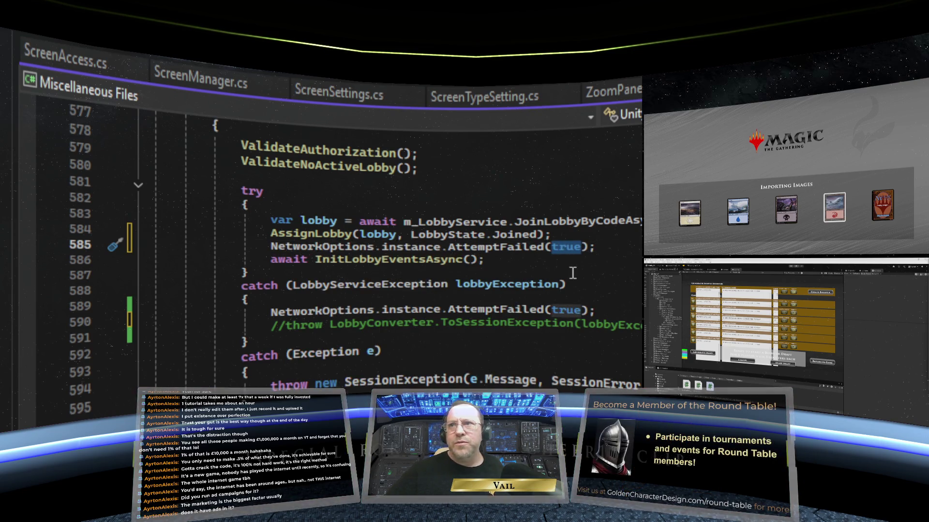
pyautogui.write('flas')
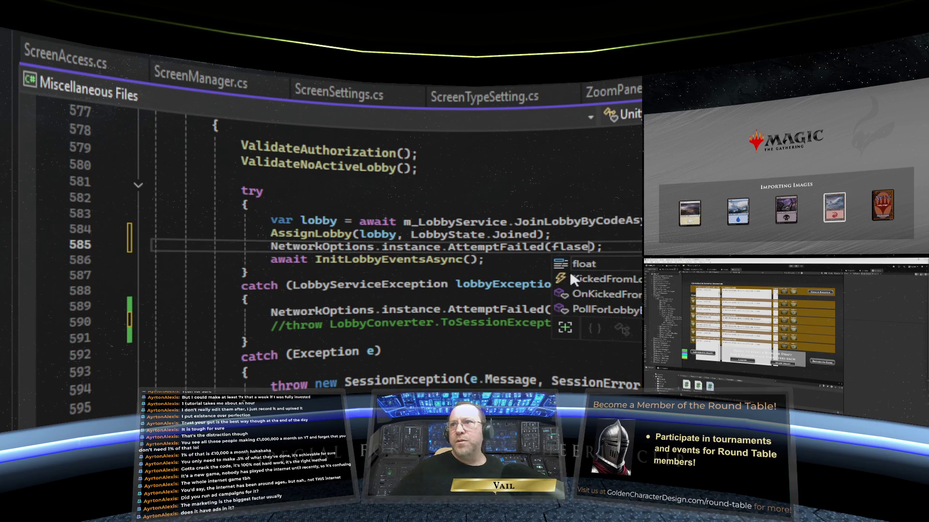
pyautogui.press('BackSpace')
pyautogui.press('BackSpace')
pyautogui.press('BackSpace')
pyautogui.write('a')
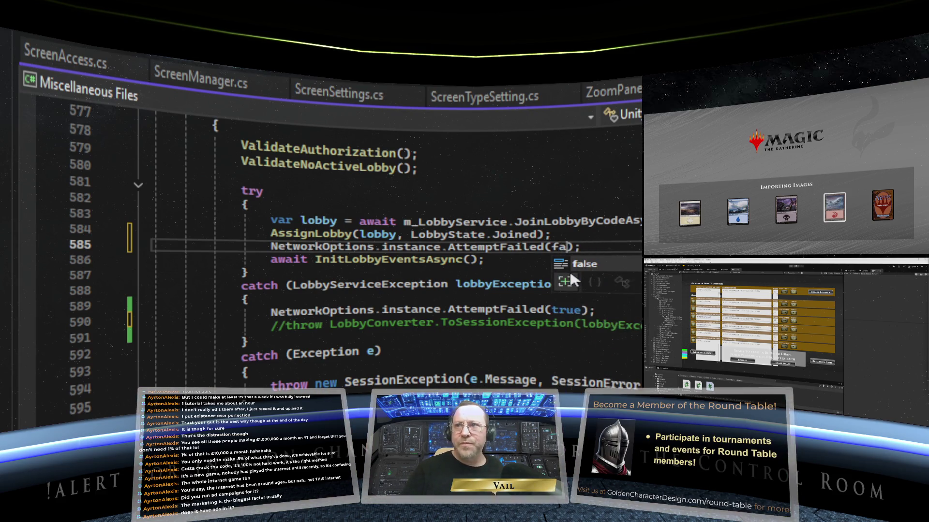
pyautogui.write('lse')
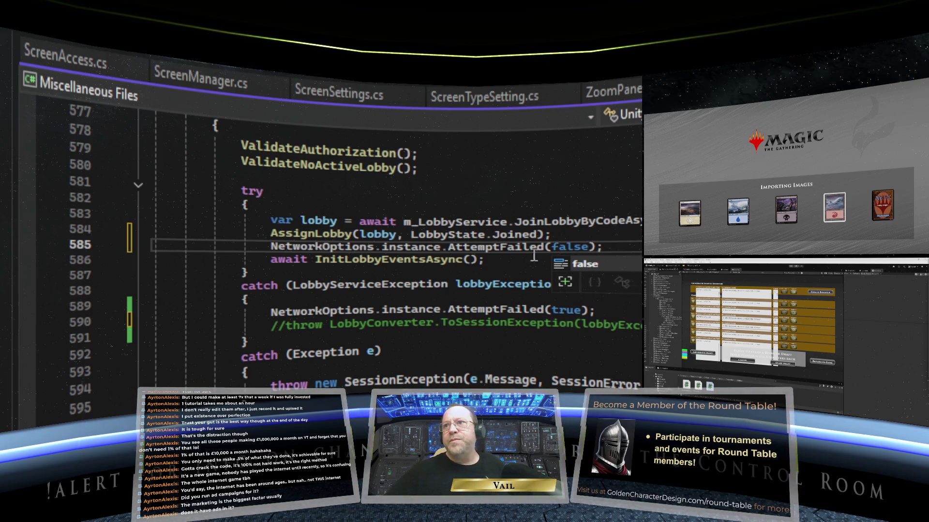
pyautogui.click(510, 272)
pyautogui.hotkey('ctrl', 's')
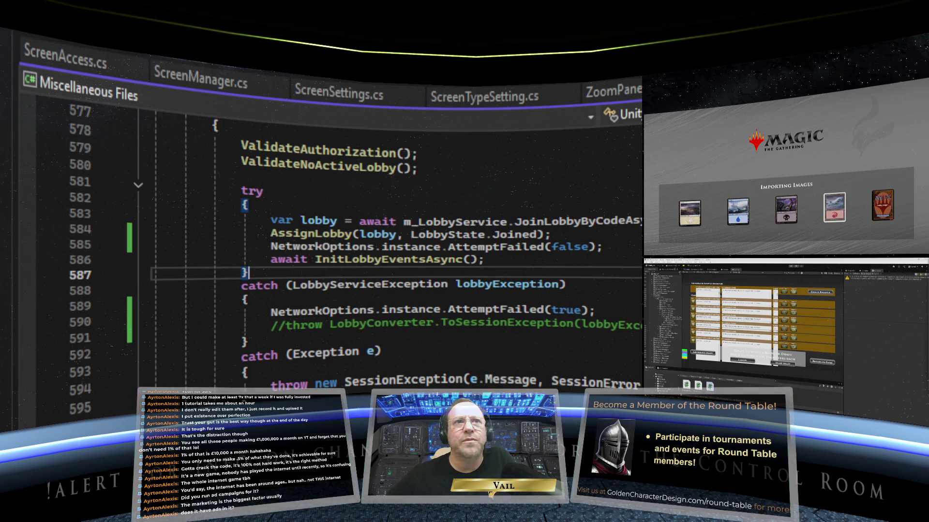